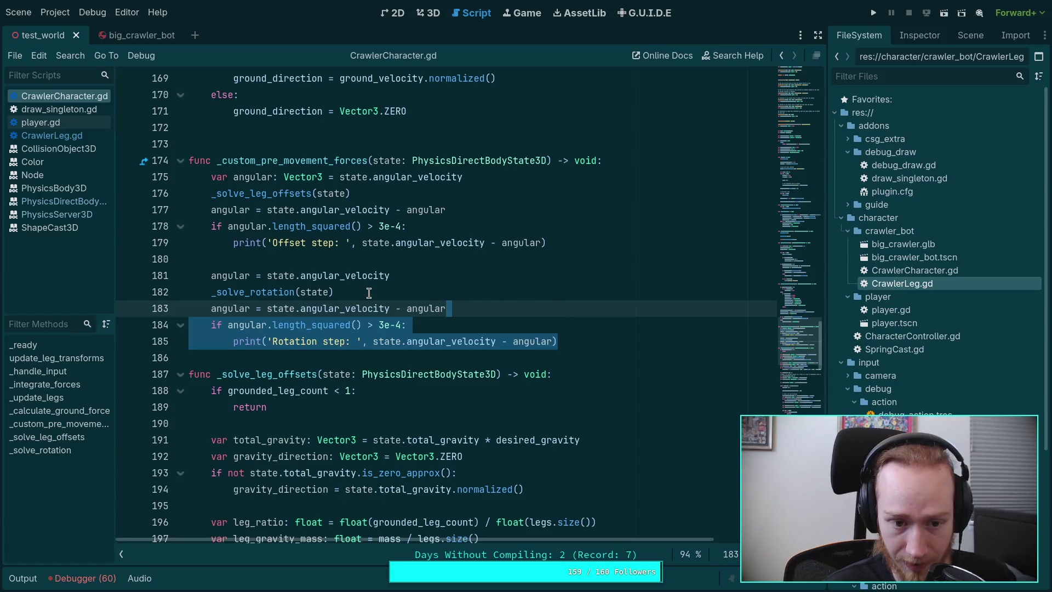
Comment out the rotation, angular-reset and offset-step debug lines in _custom_pre_movement_forces.
mouse_move(570, 340)
left_mouse_down()
mouse_move(585, 340)
mouse_move(508, 296)
left_mouse_up()
left_click_drag(266, 311, 263, 335)
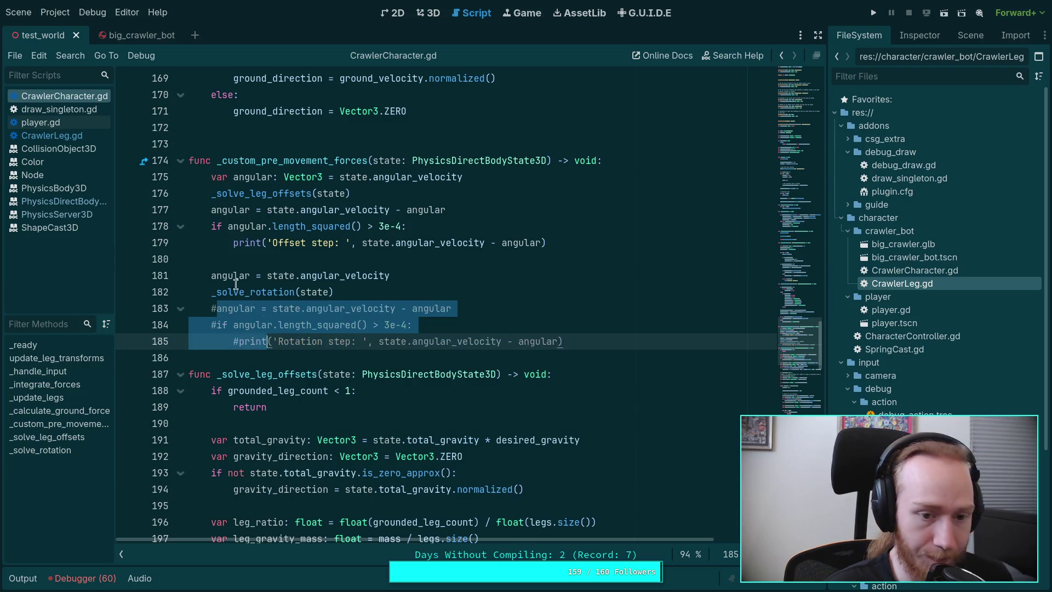
key("ctrl+k")
left_click(217, 275)
key("ctrl+k")
left_click(239, 243)
left_click_drag(239, 242, 211, 209)
key("ctrl+k")
left_click(219, 177)
key("ctrl+k")
left_click(339, 259)
Delete the touched-ground print block and the had_ground line, then save CrawlerCharacter.gd.
scroll(377, 257, "up", 5)
scroll(378, 258, "up", 6)
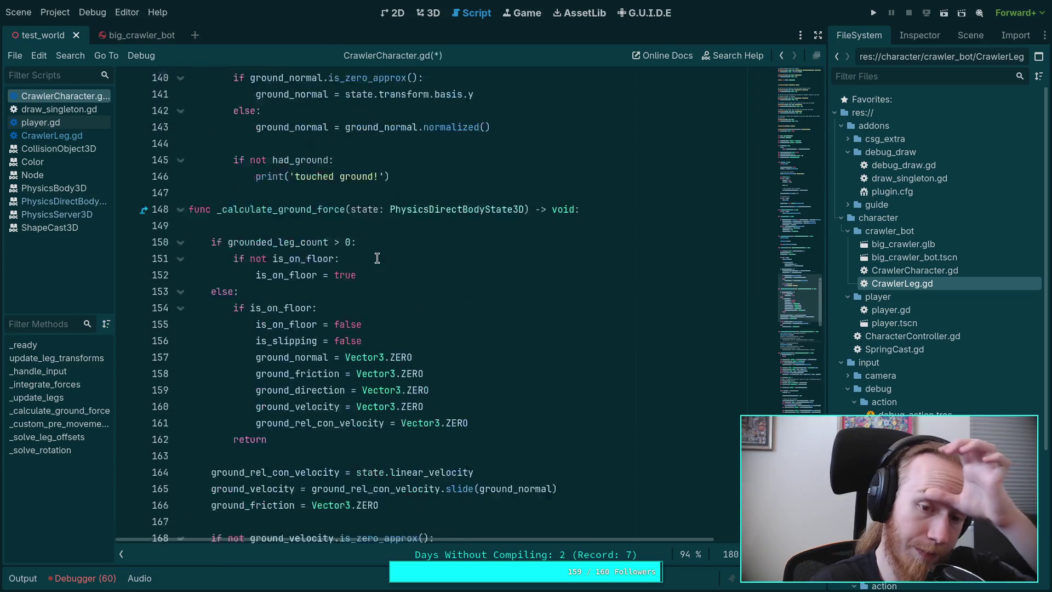
left_click_drag(389, 243, 392, 206)
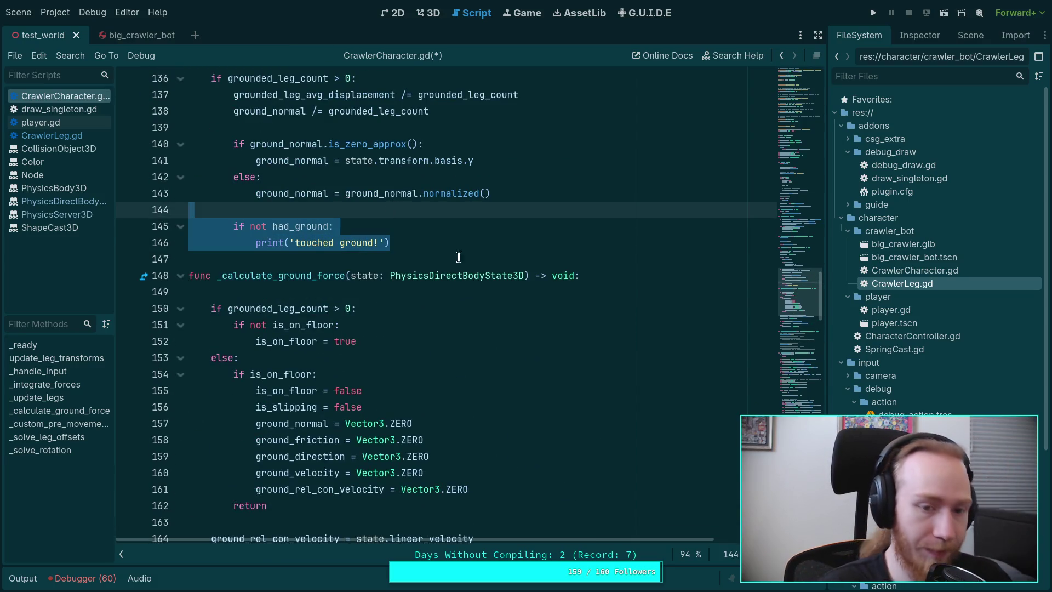
key("BackSpace")
key("BackSpace")
scroll(453, 252, "up", 8)
left_click(503, 286)
key("ctrl+shift+k")
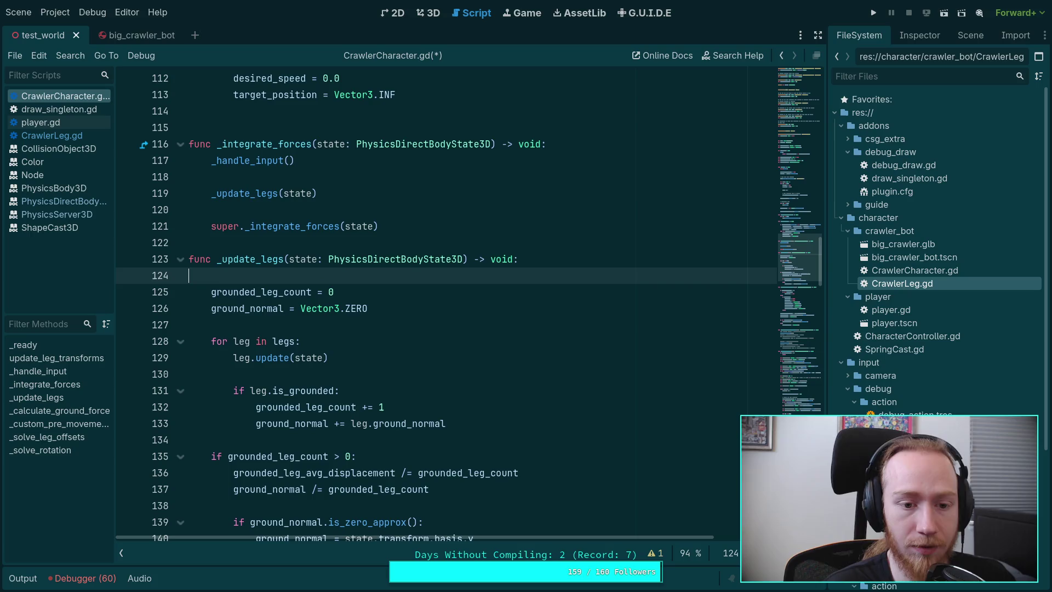
key("ctrl+s")
Insert a blank line after leg.setup() and switch to the CrawlerLeg.gd script.
scroll(427, 307, "up", 4)
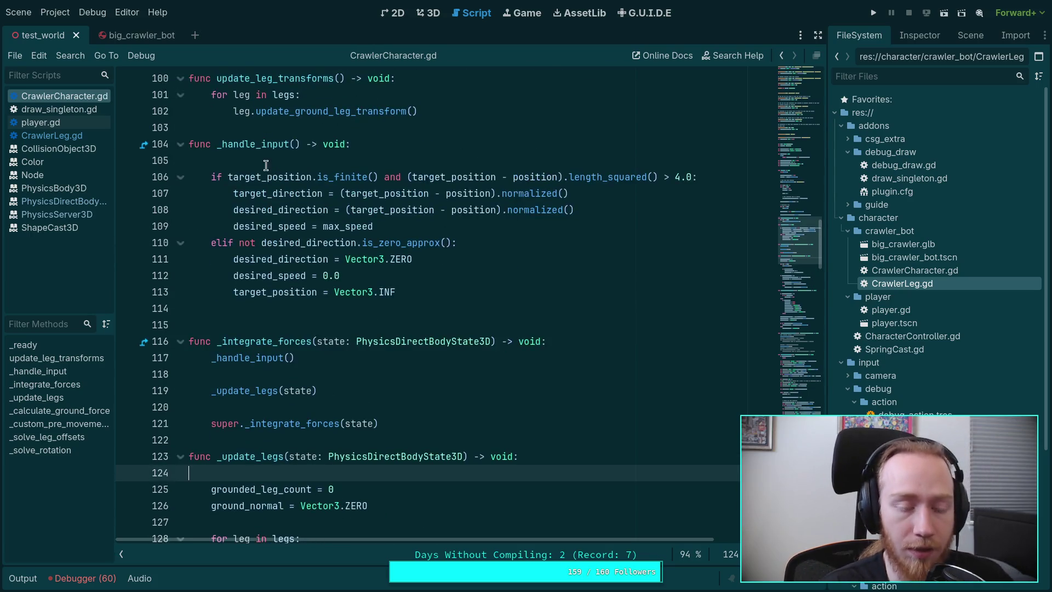
scroll(414, 229, "up", 9)
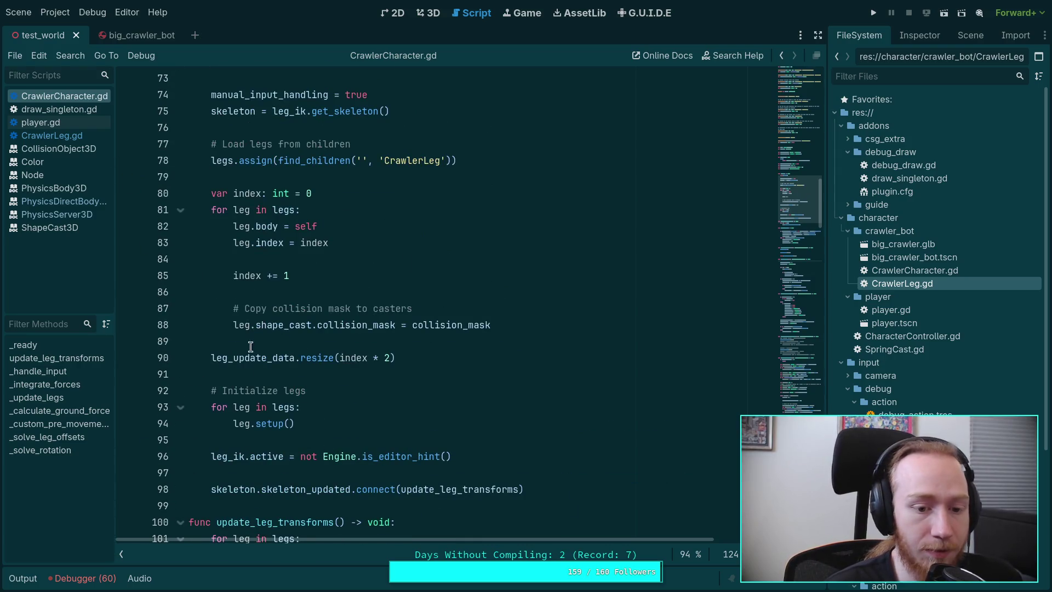
left_click(462, 424)
key("Return")
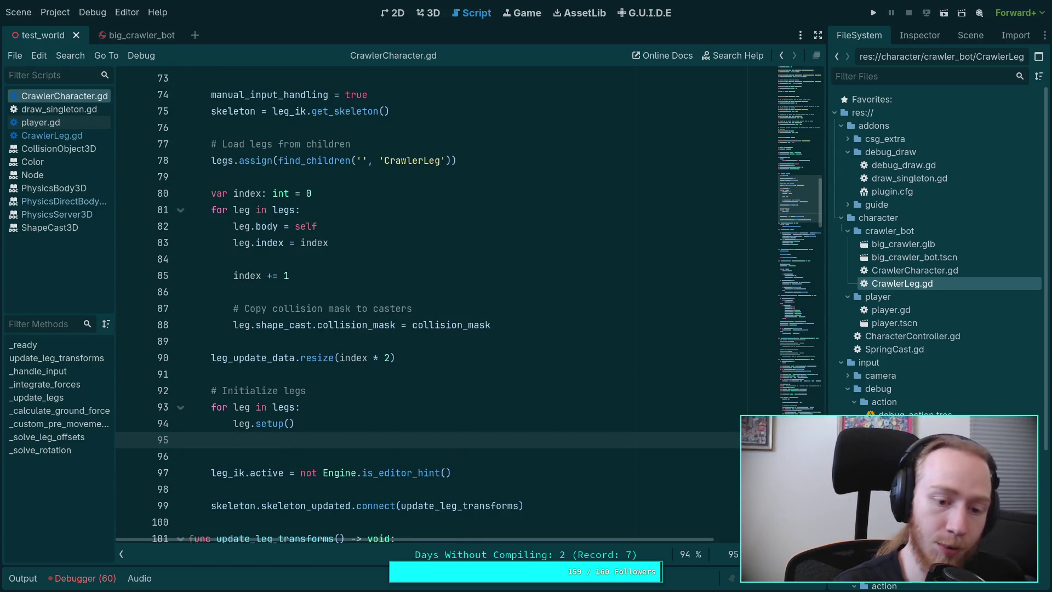
right_click(247, 423)
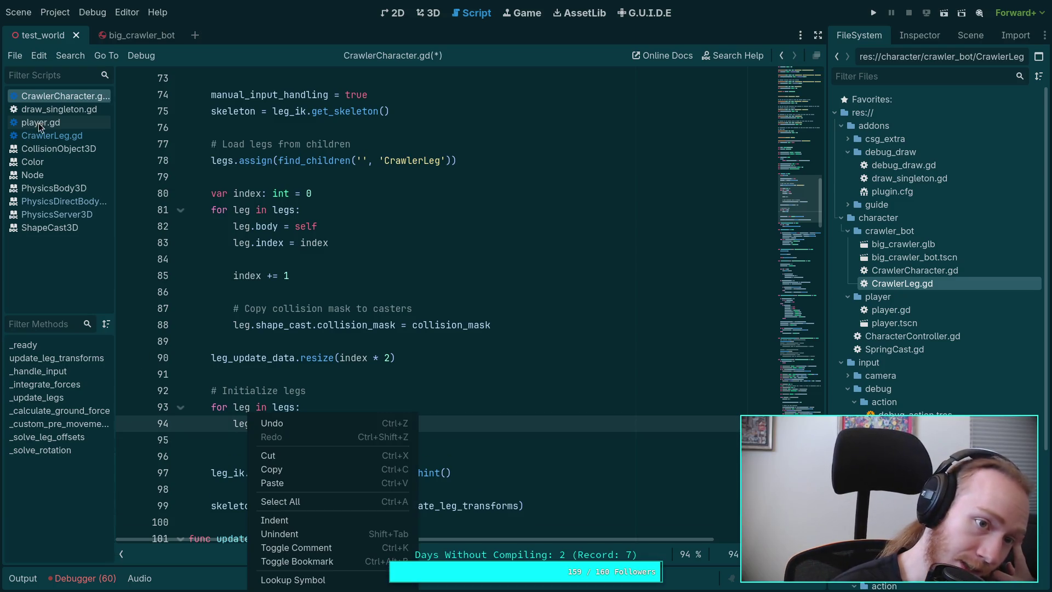
left_click(34, 125)
left_click(55, 136)
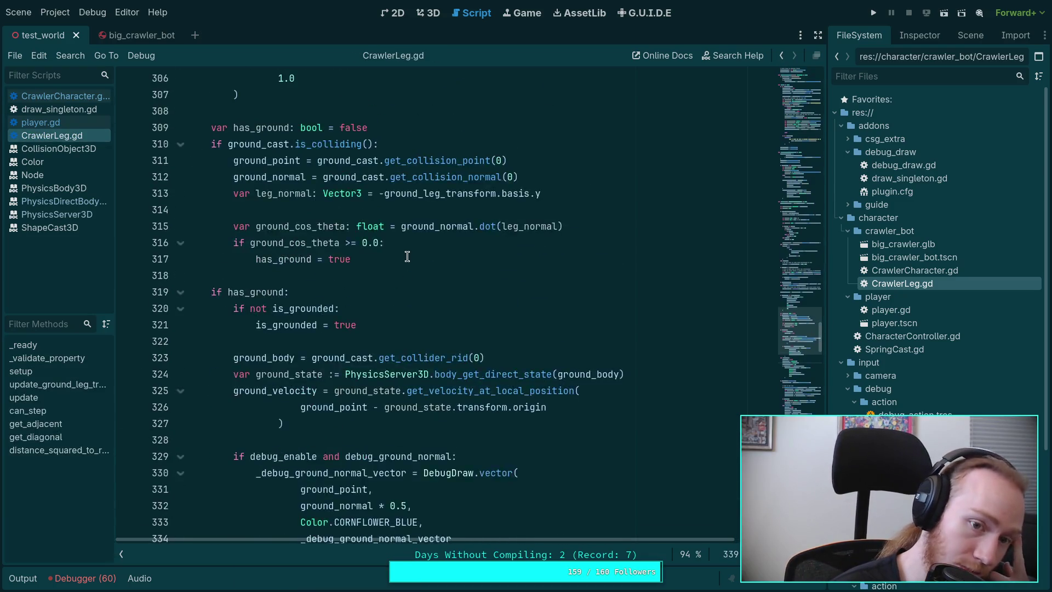
scroll(407, 257, "up", 20)
scroll(407, 256, "up", 20)
scroll(407, 256, "up", 3)
scroll(407, 256, "down", 5)
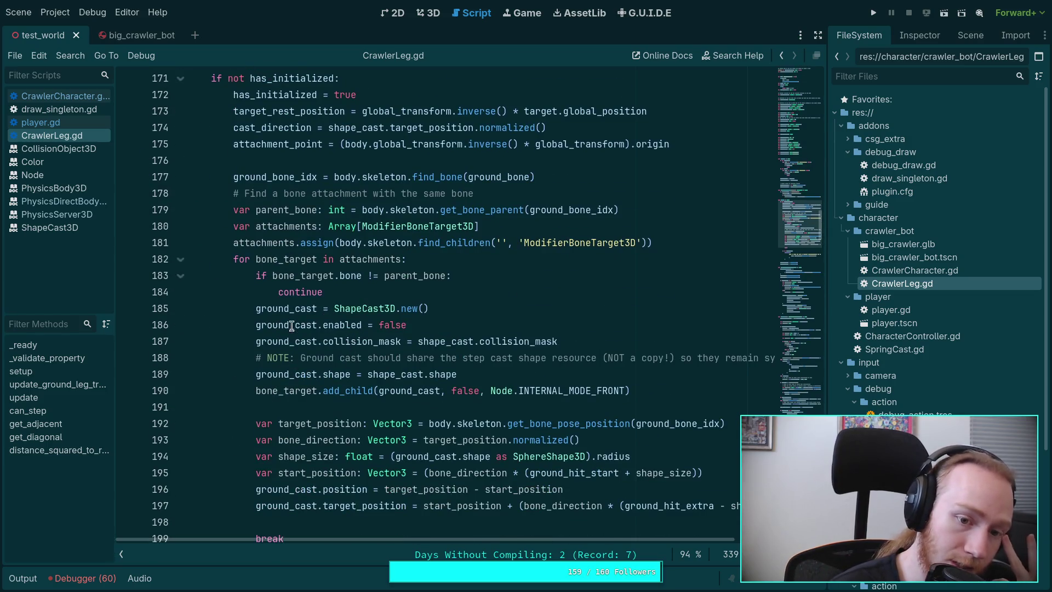
double_click(287, 310)
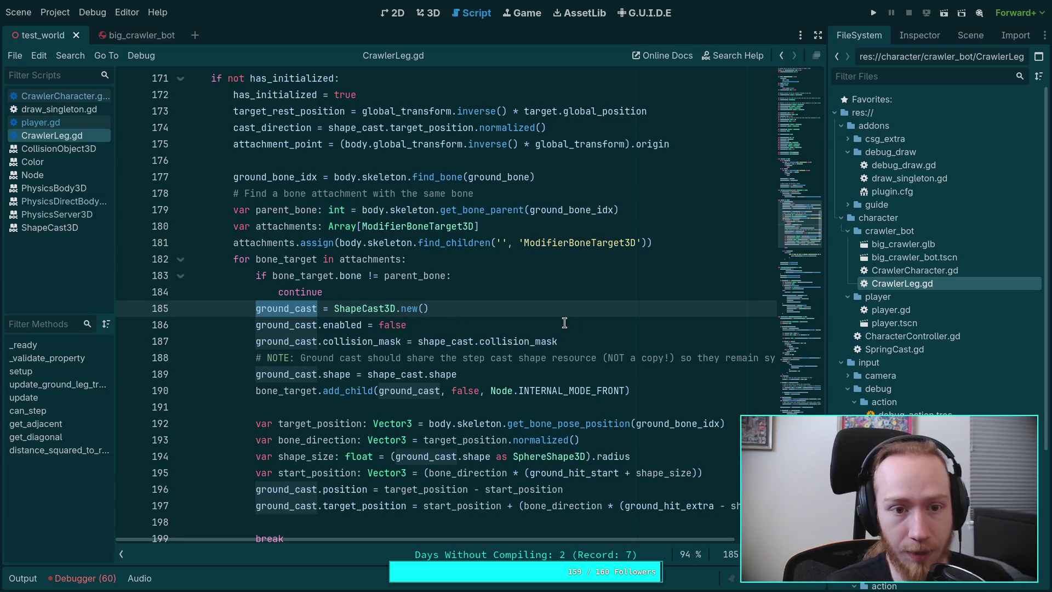
scroll(563, 322, "up", 5)
scroll(564, 322, "up", 4)
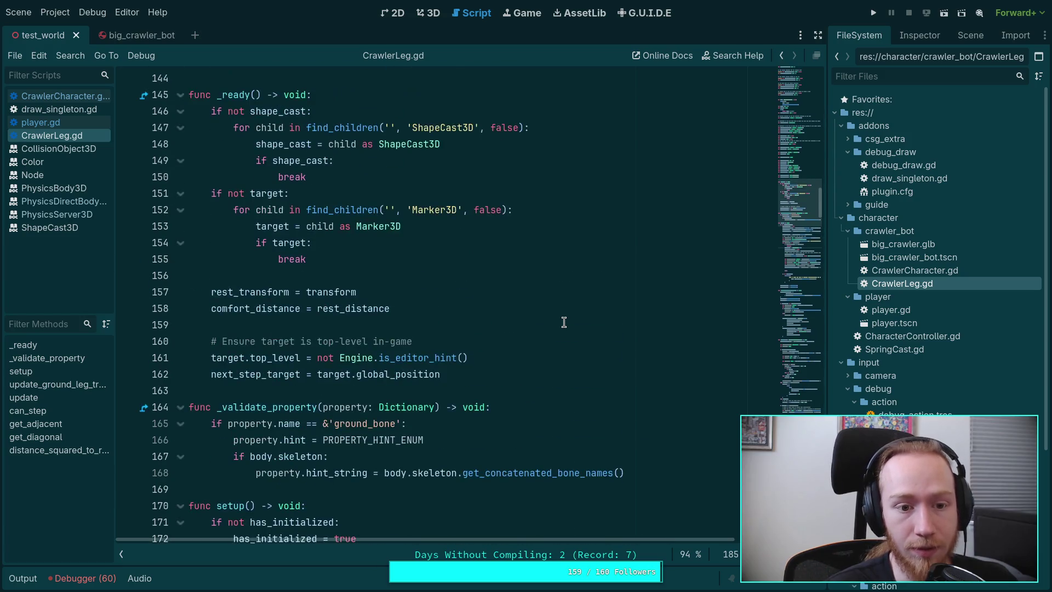
double_click(290, 112)
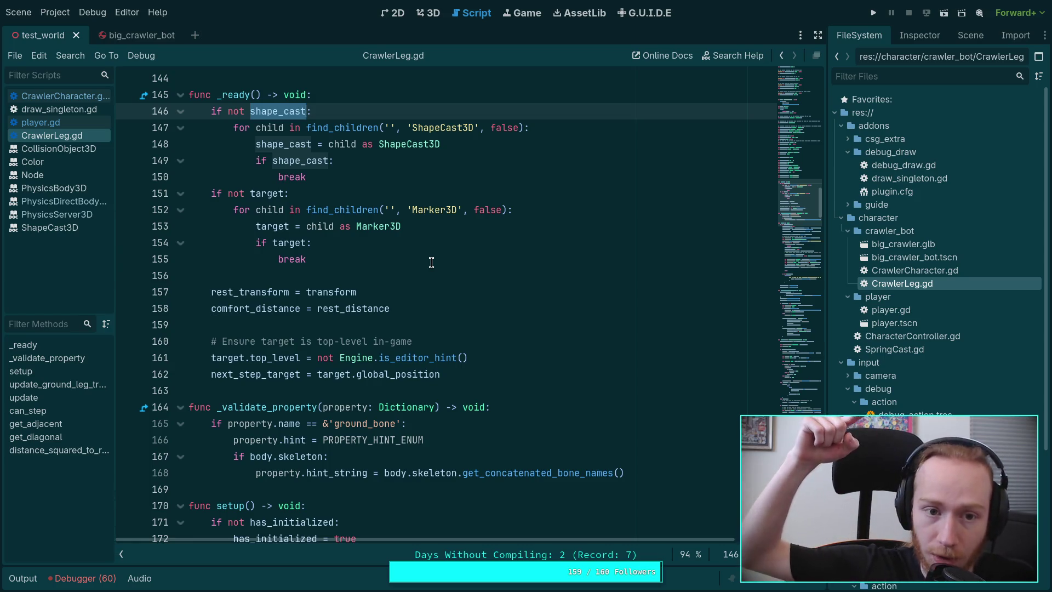
scroll(431, 262, "down", 10)
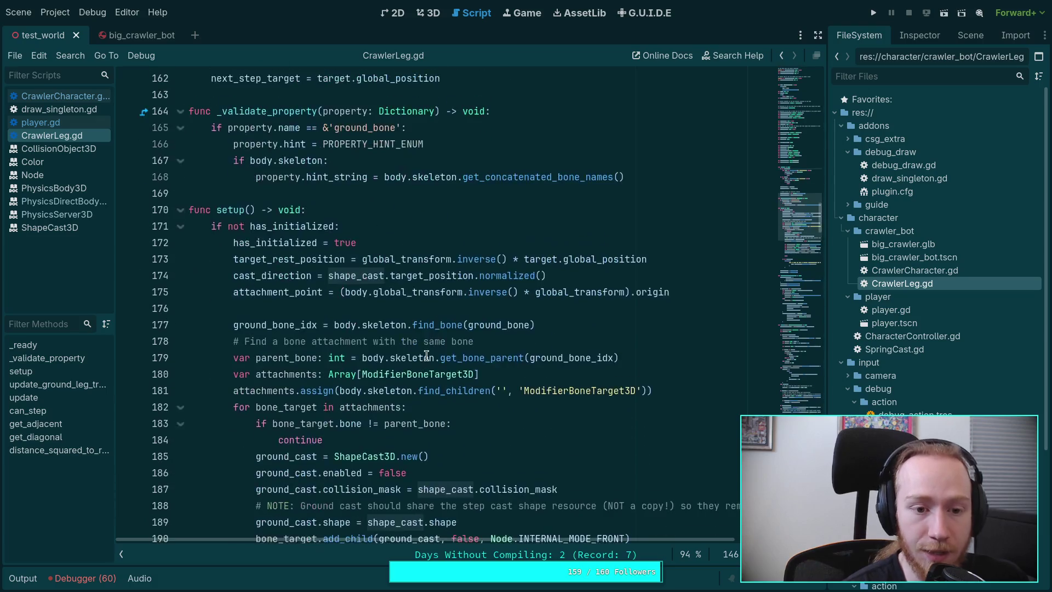
scroll(456, 361, "up", 2)
scroll(517, 234, "up", 2)
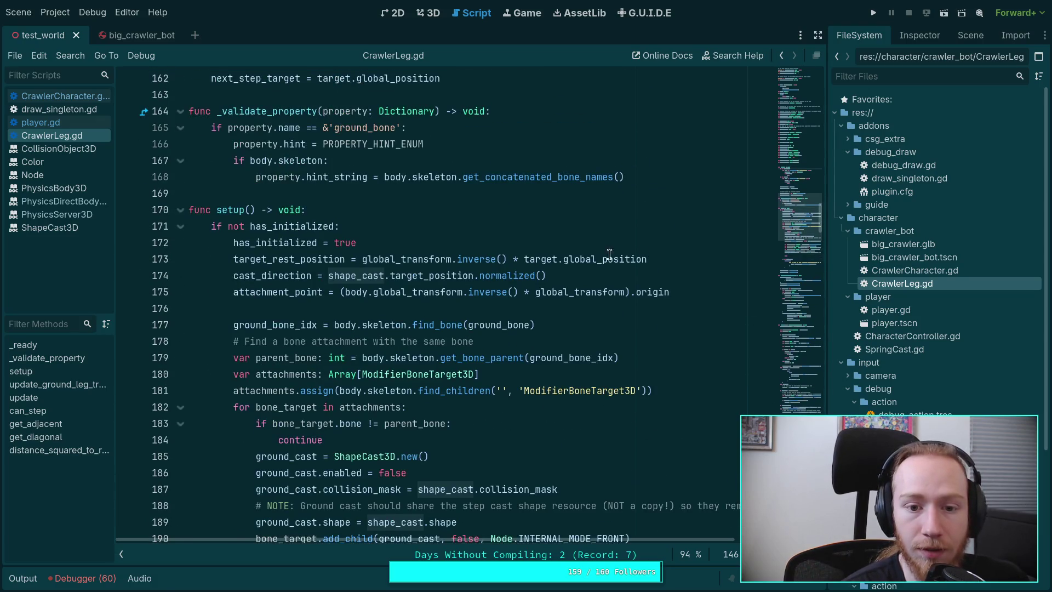
left_click(457, 240)
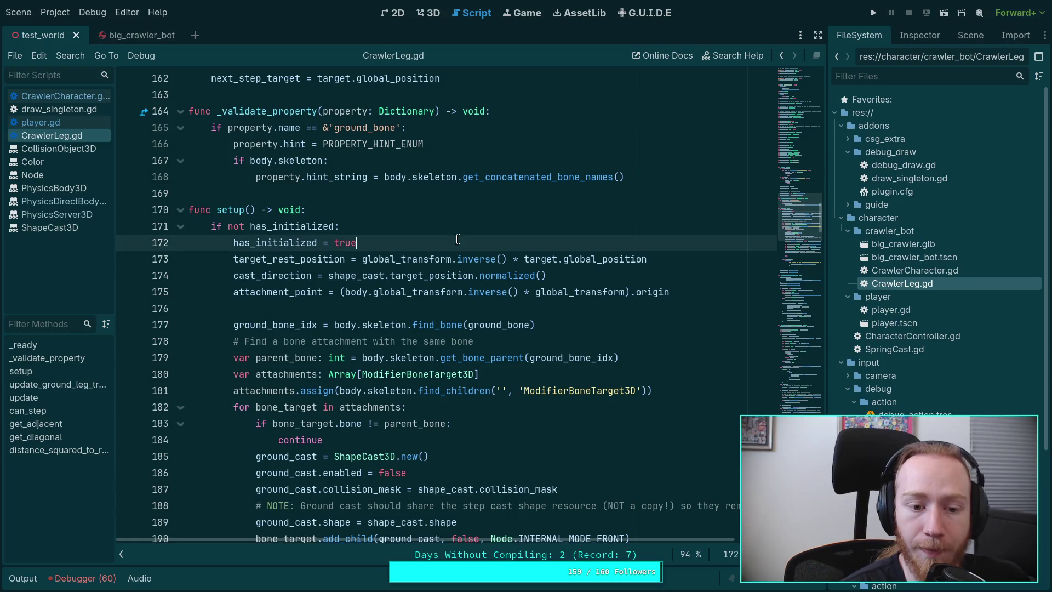
Add the comment '# Add all children as exclusion for shape cast' below has_initialized = true.
key("Return")
key("Return")
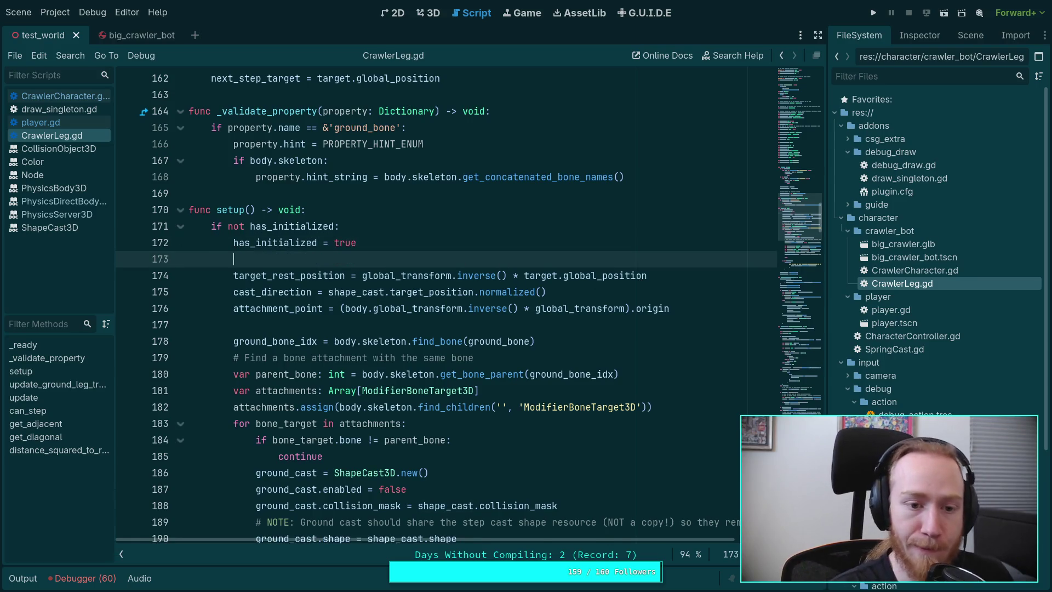
key("Up")
type("# Add ")
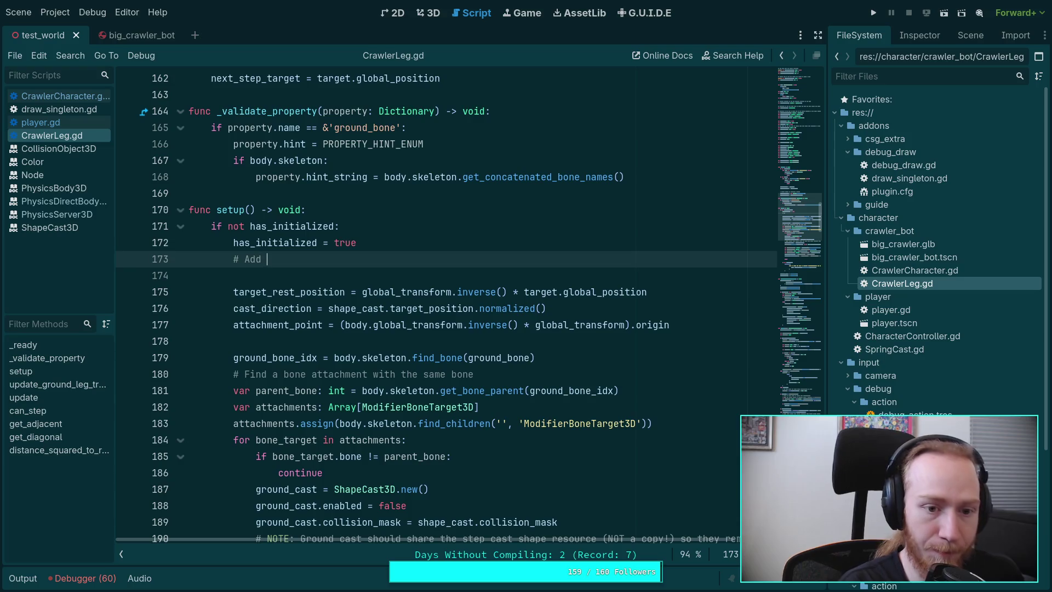
type("all children and")
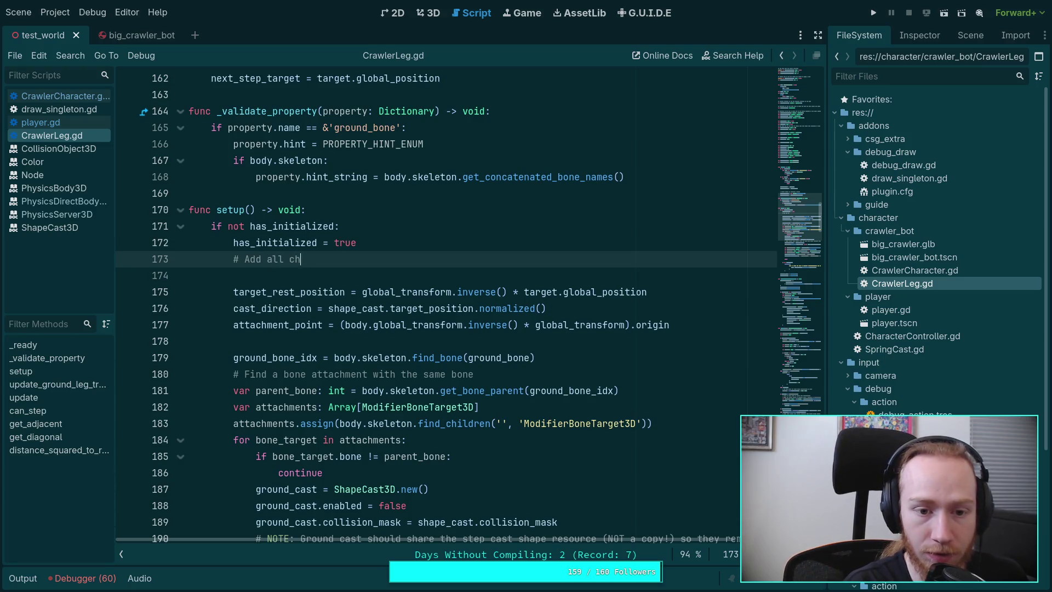
key("BackSpace")
key("BackSpace")
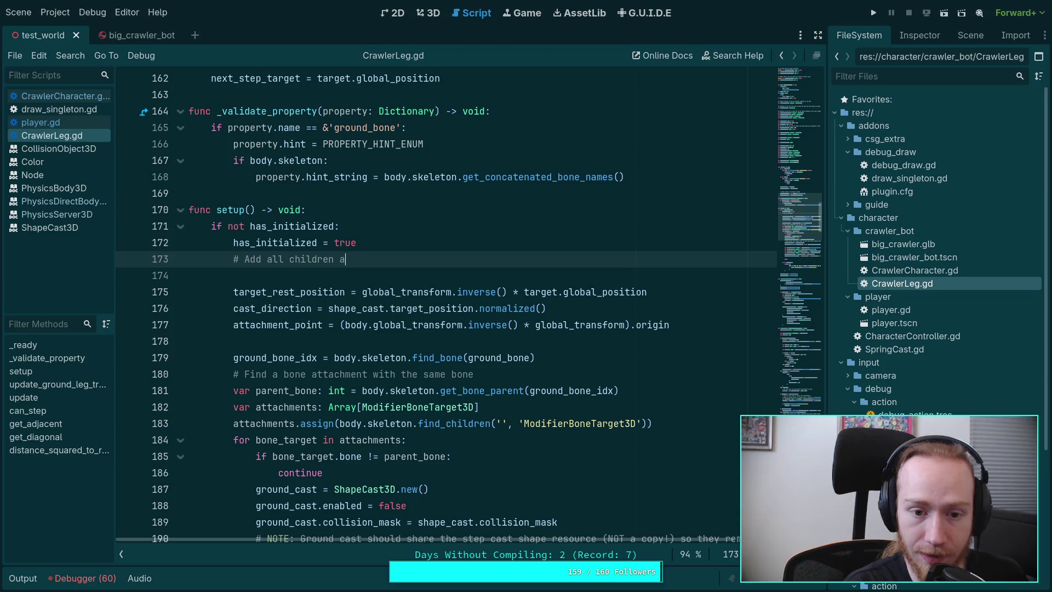
type("ex")
key("BackSpace")
type("l")
type("usion")
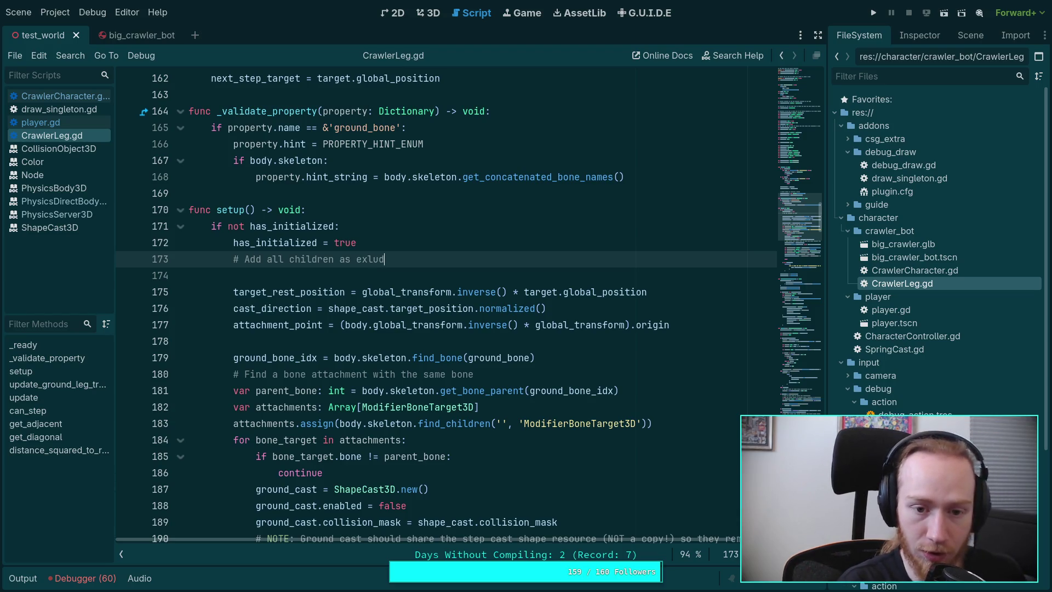
key("BackSpace")
key("BackSpace")
key("BackSpace")
type("lc")
key("BackSpace")
type("clusion for shape caste")
key("BackSpace")
Start a for child_body loop over body.find_children('', ) beneath the comment.
key("Return")
key("Up")
key("Return")
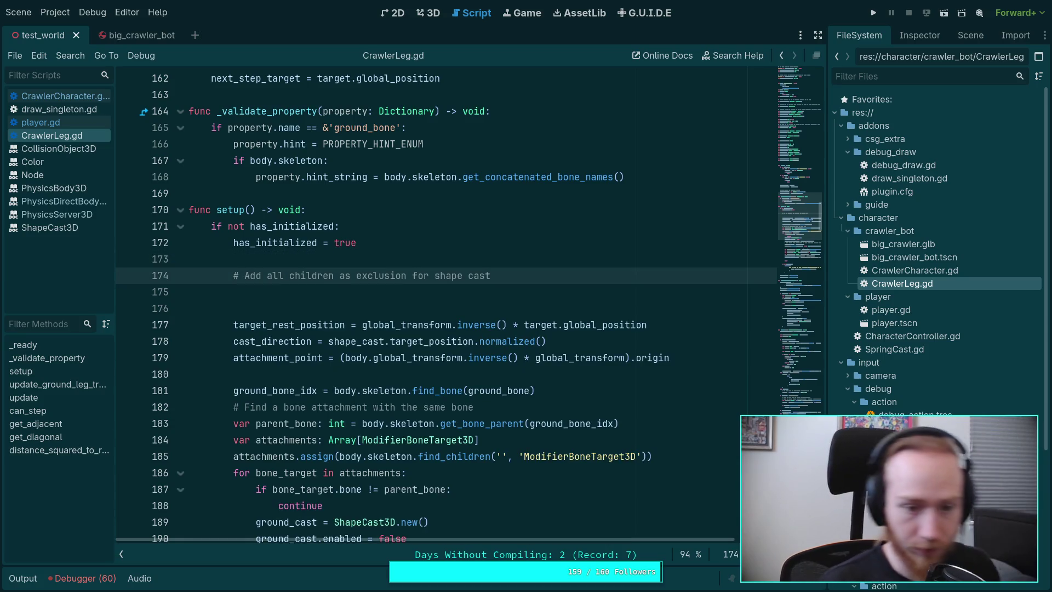
left_click(234, 292)
key("Tab")
key("Tab")
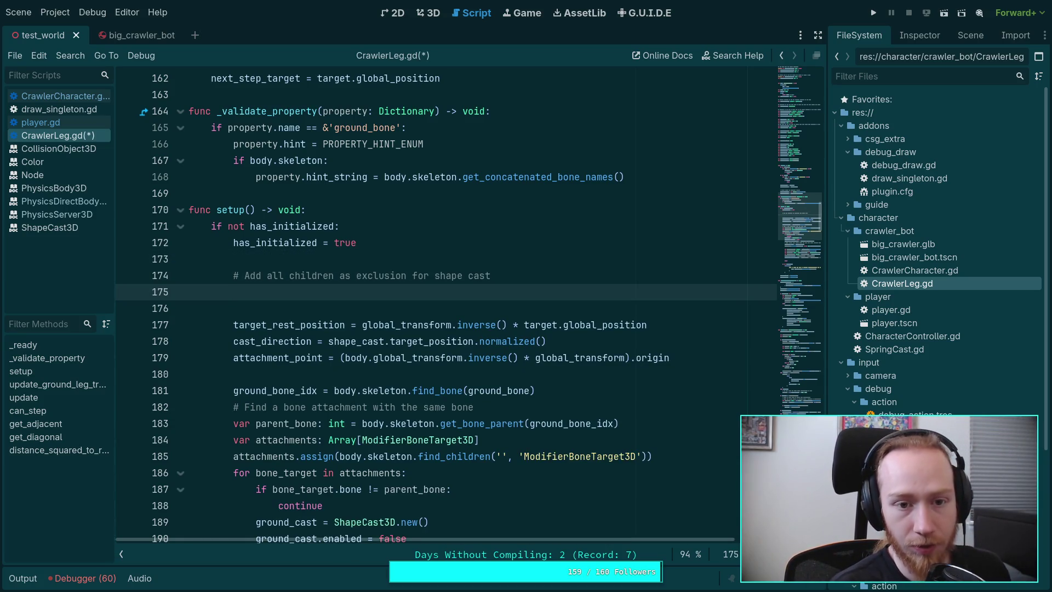
type("for ")
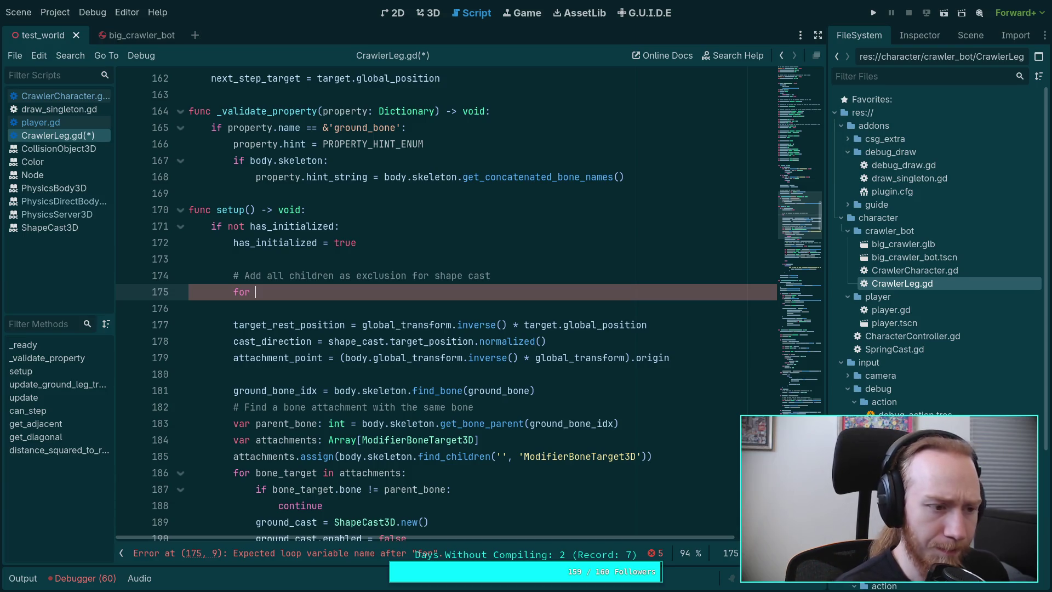
type("child_body in body.get")
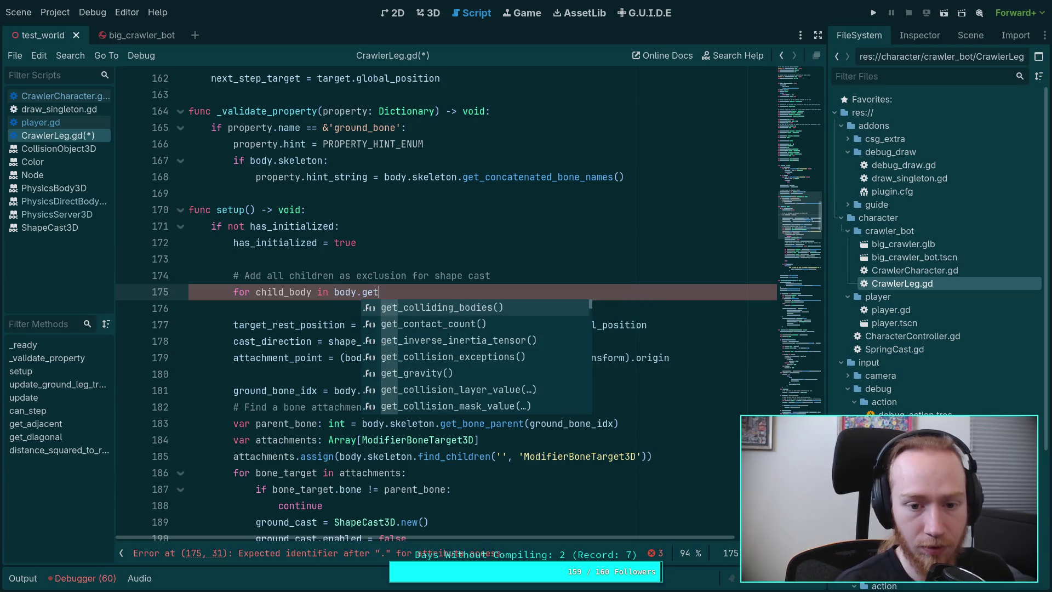
key("BackSpace")
key("BackSpace")
type("find")
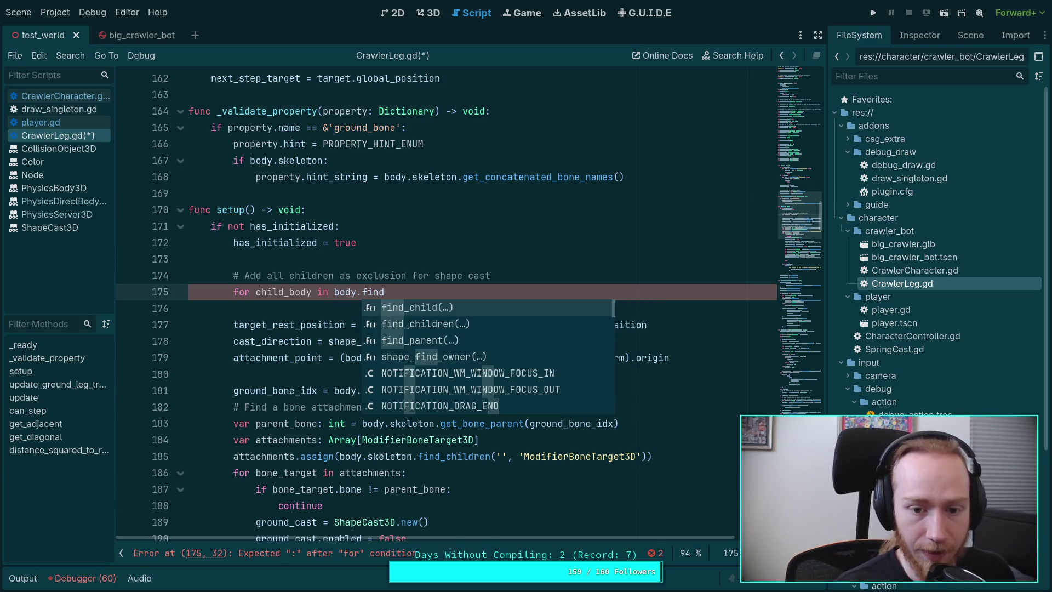
key("Down")
key("Return")
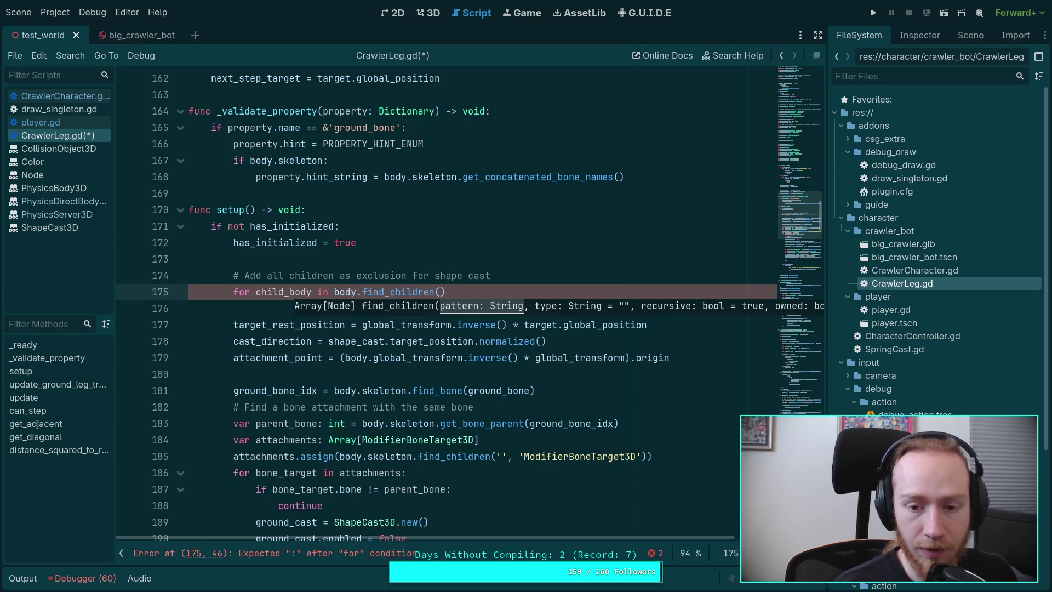
type(",")
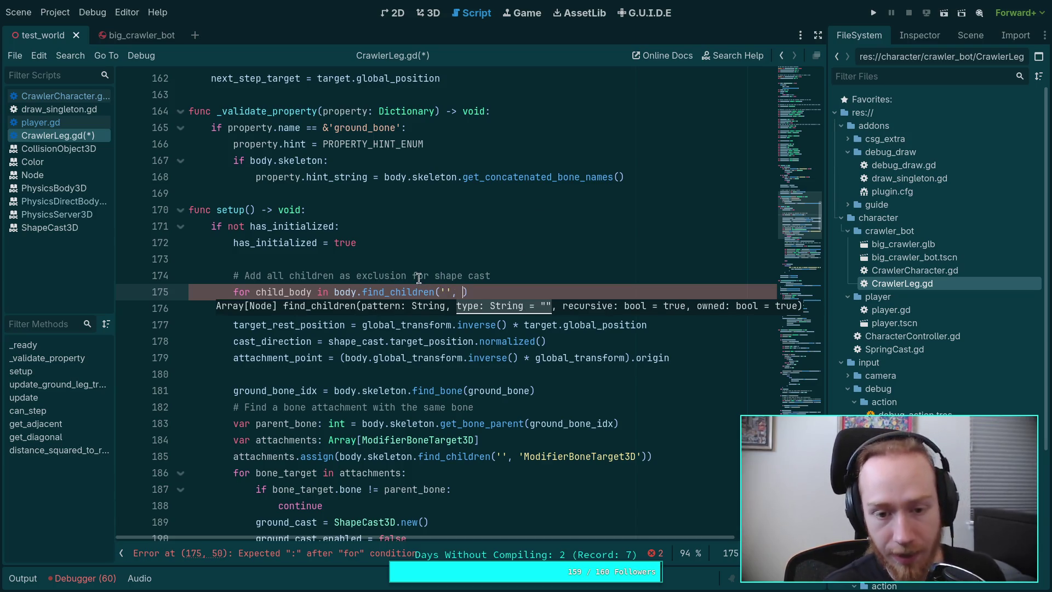
mouse_move(409, 289)
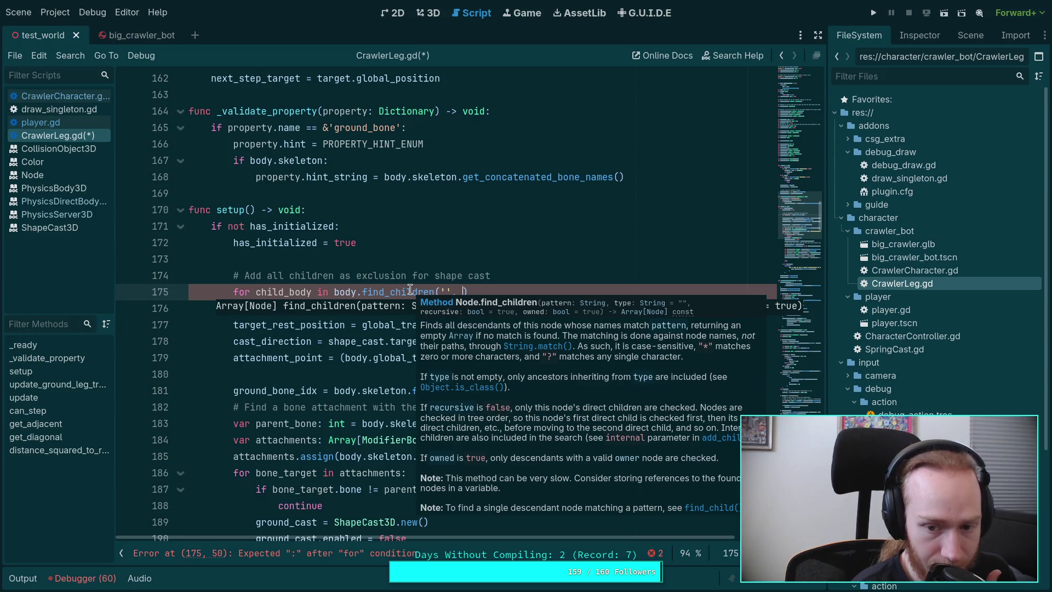
left_click(960, 36)
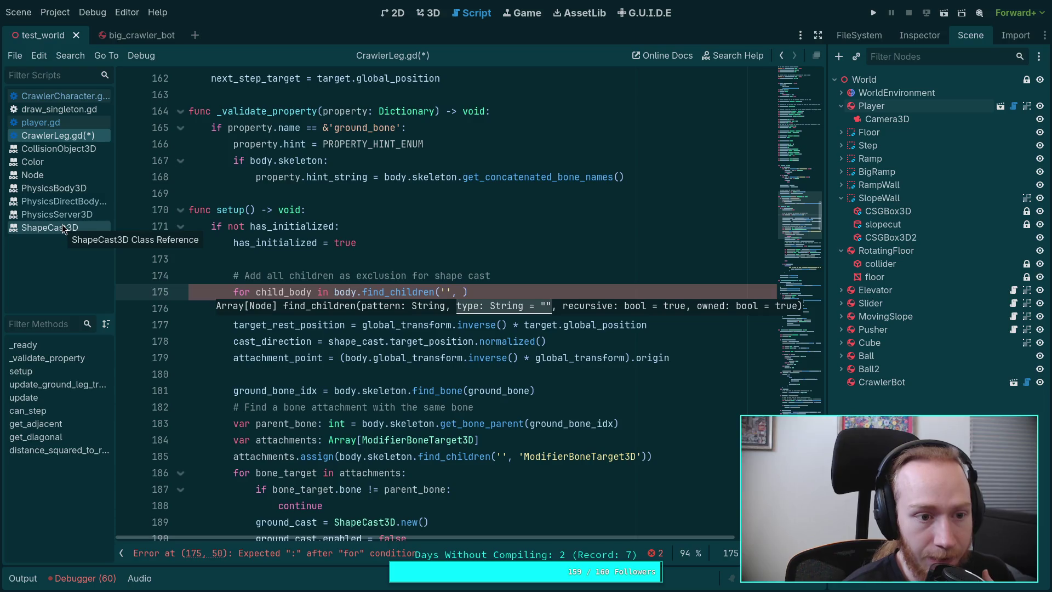
left_click(69, 150)
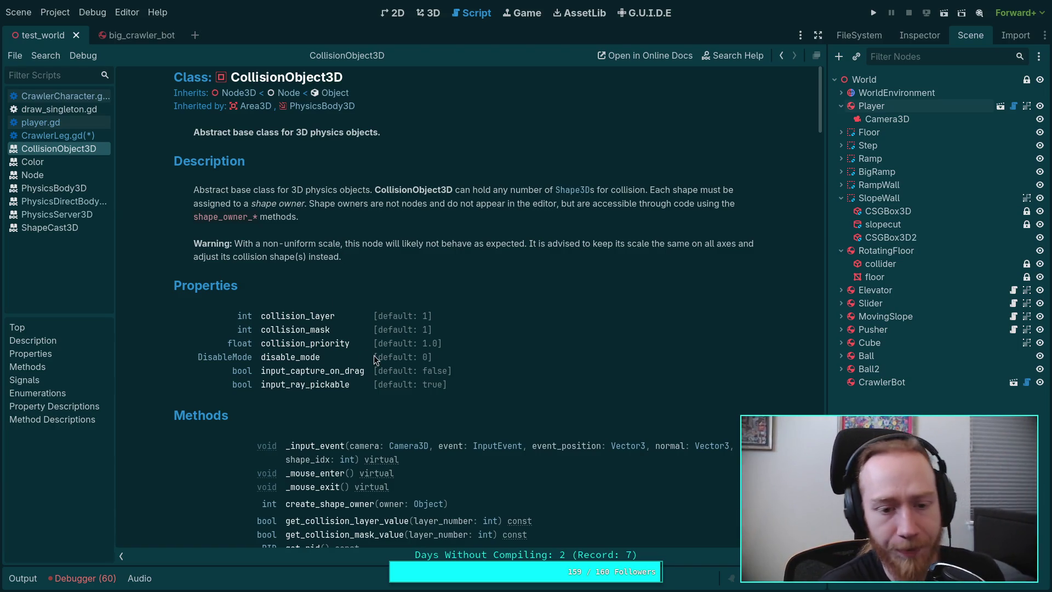
scroll(374, 358, "down", 3)
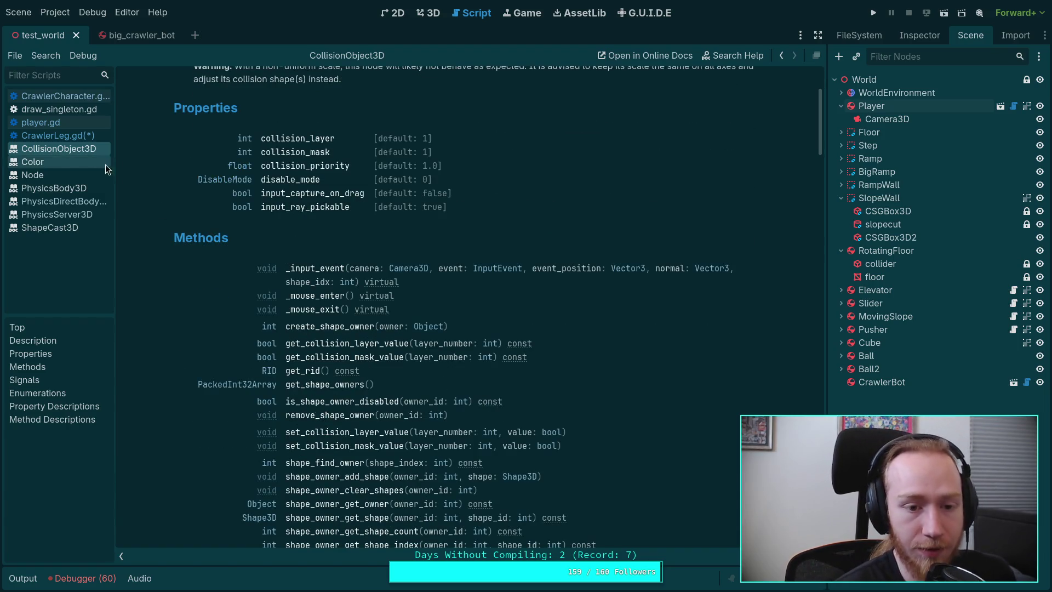
left_click(71, 136)
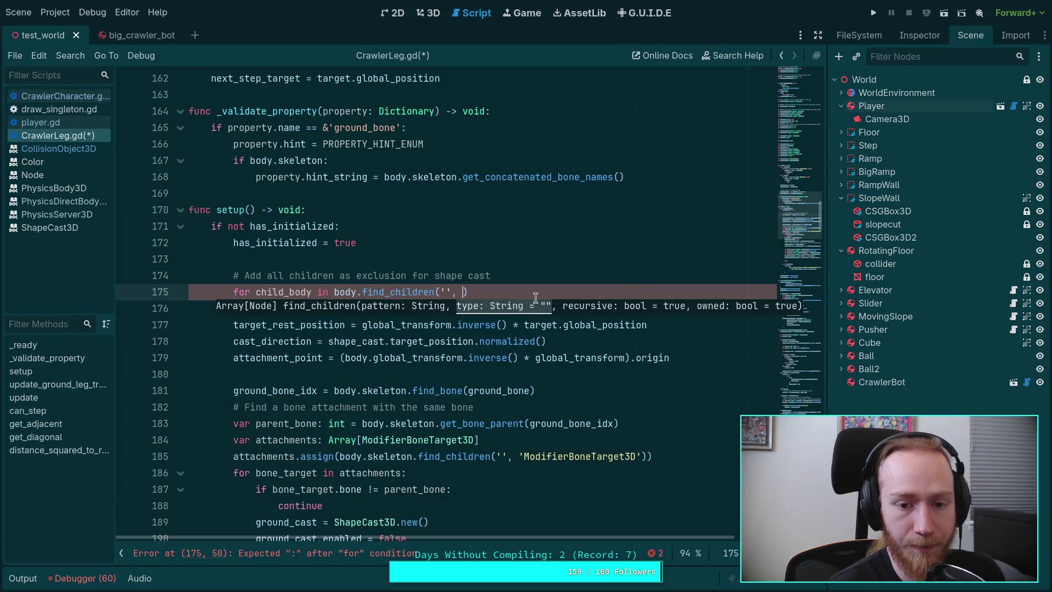
Filter the loop by 'CollisionObject3D', call shape_cast.add_exception_rid() inside it, and view the ShapeCast3D reference.
type("'CollisionOb")
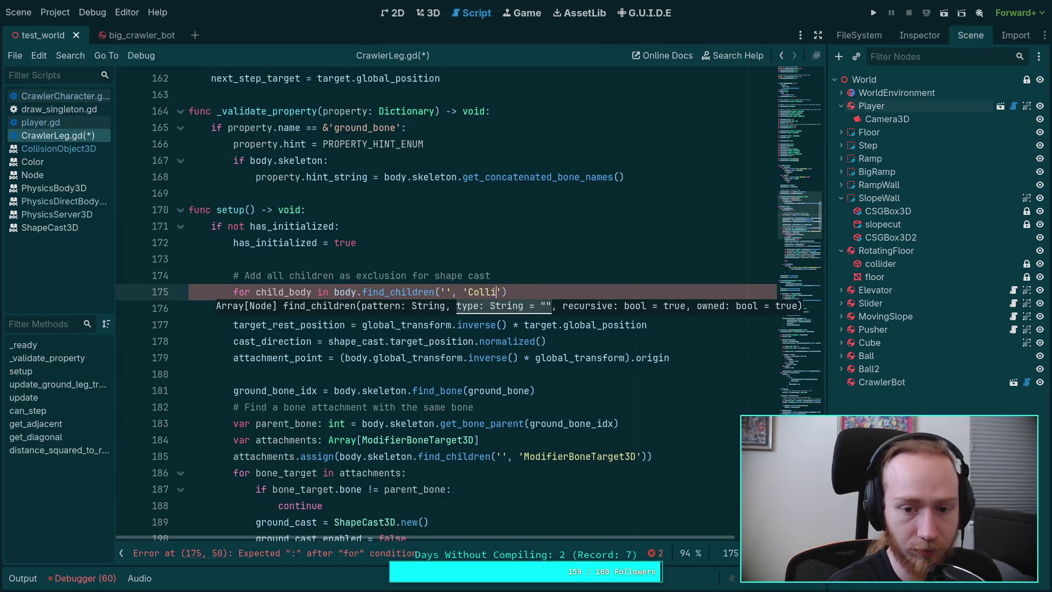
type("ject3D")
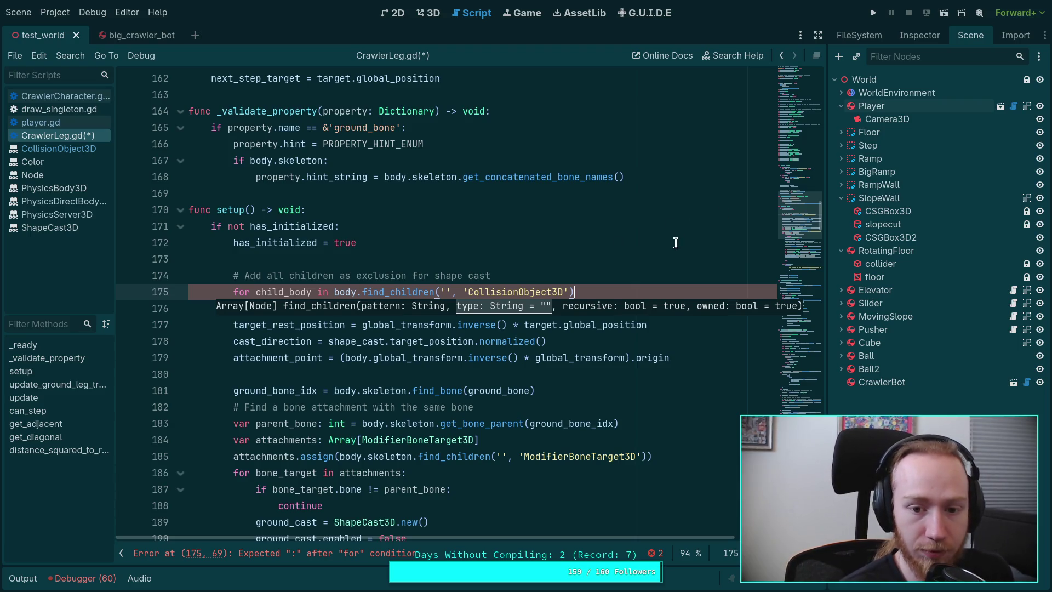
key("Return")
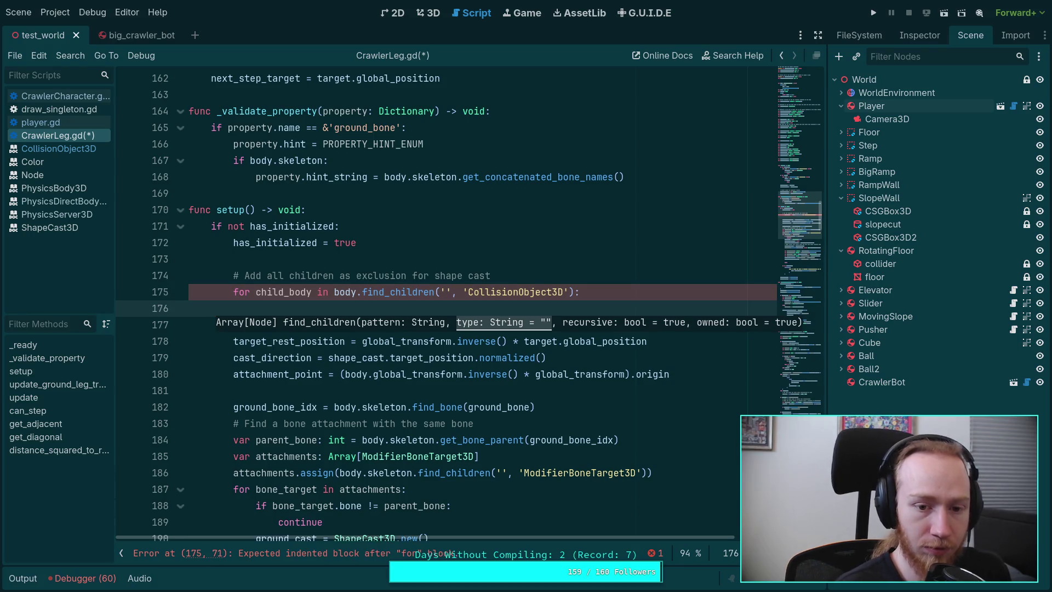
type("shape_cast.")
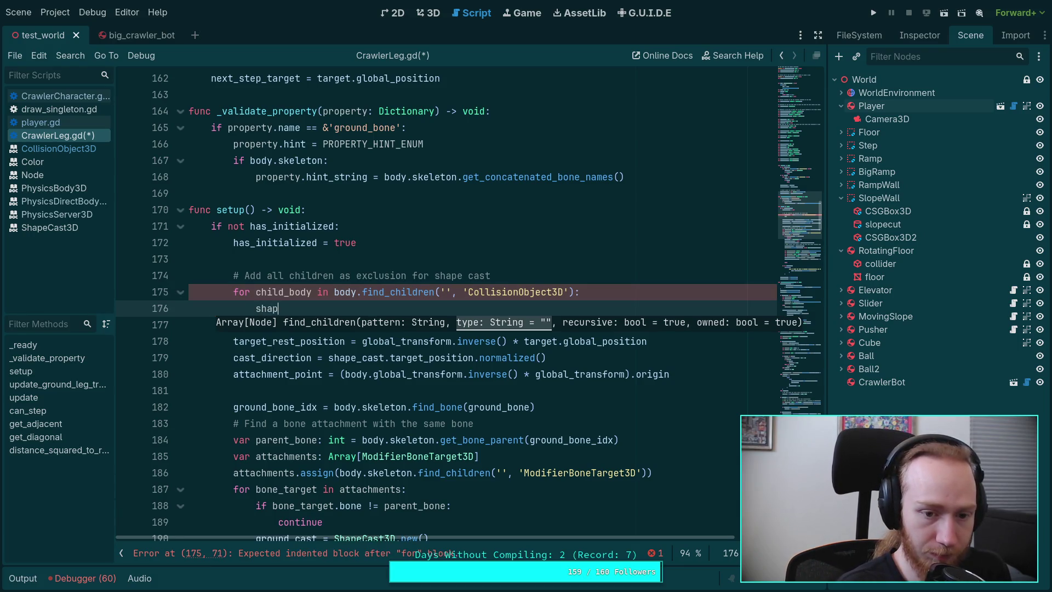
type("ex")
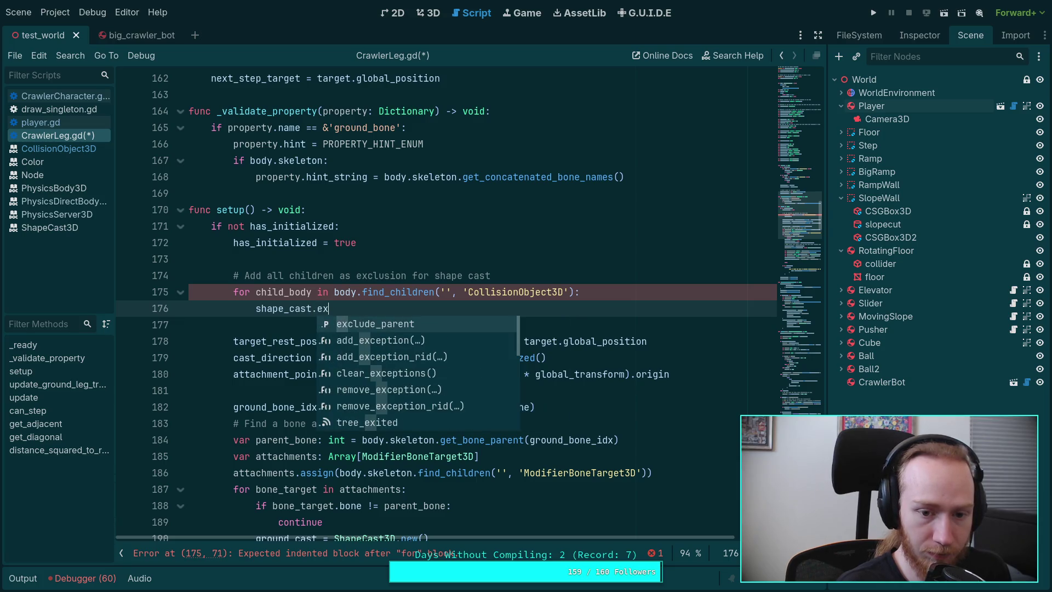
type("c")
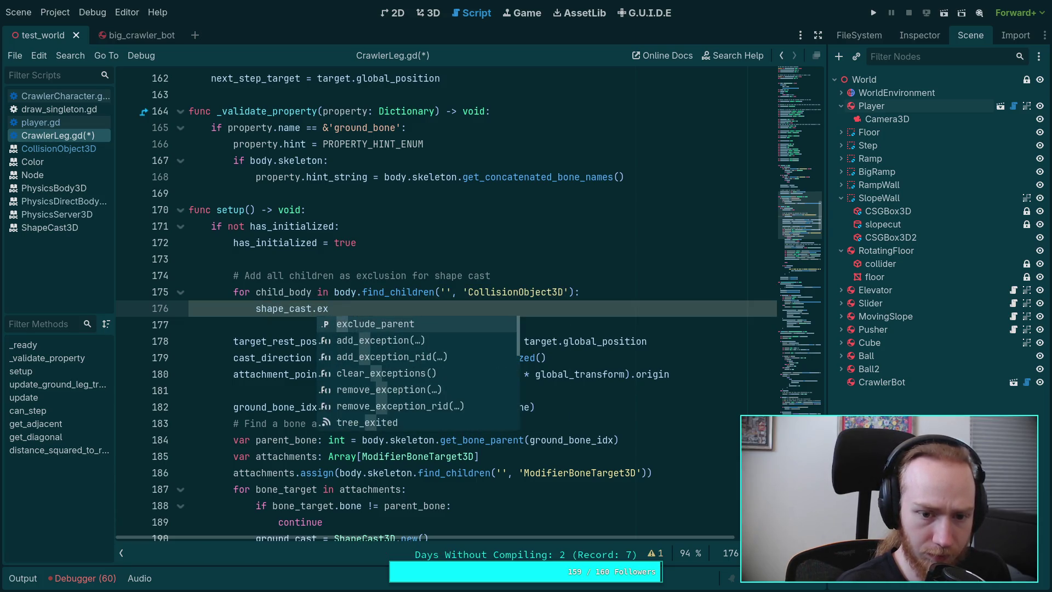
key("Down")
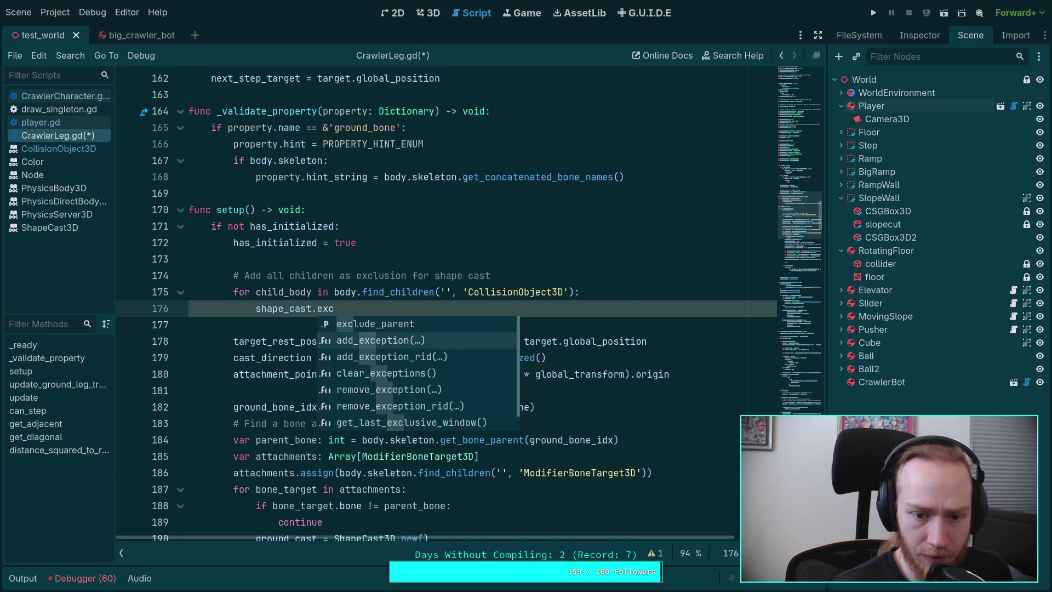
key("Down")
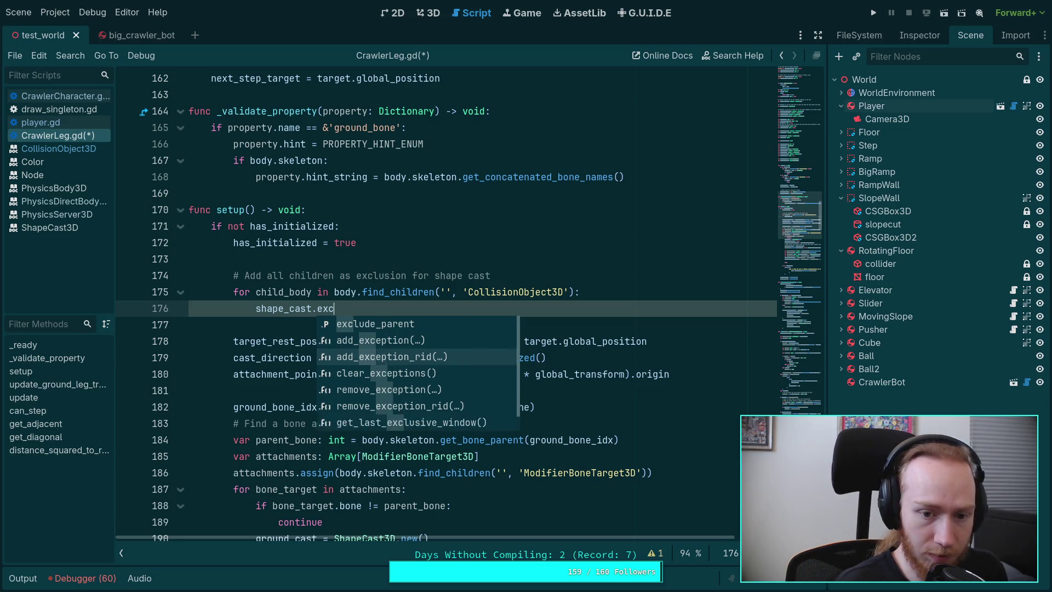
type("ept")
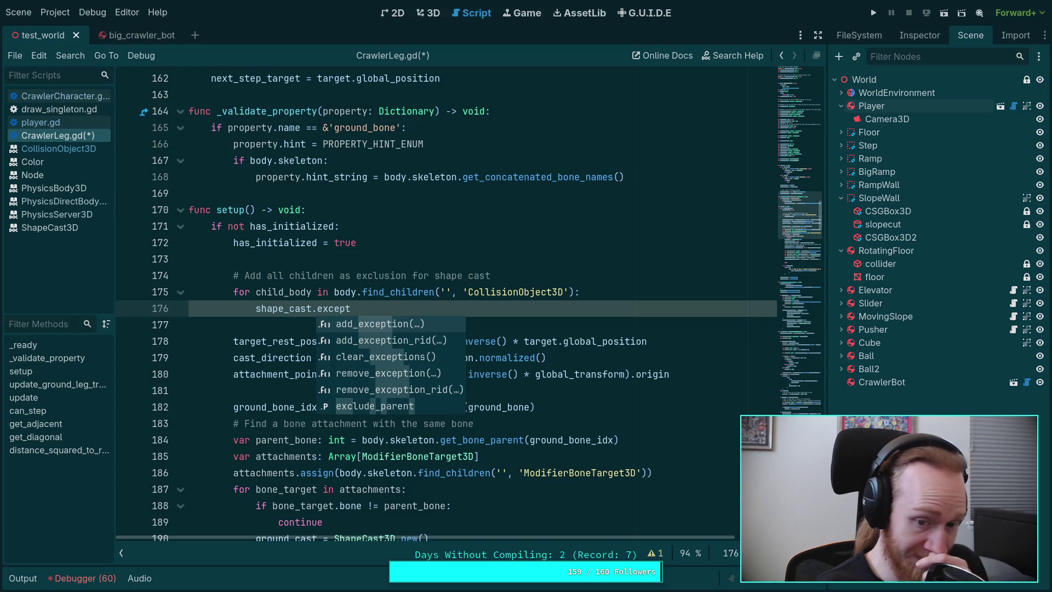
key("Down")
key("Return")
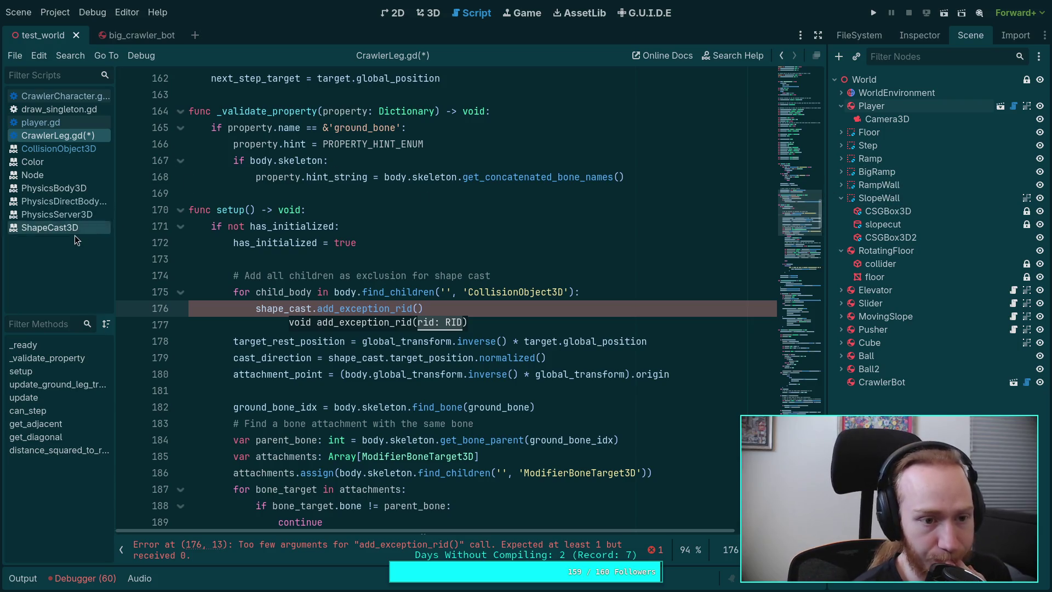
left_click(49, 227)
scroll(314, 316, "down", 3)
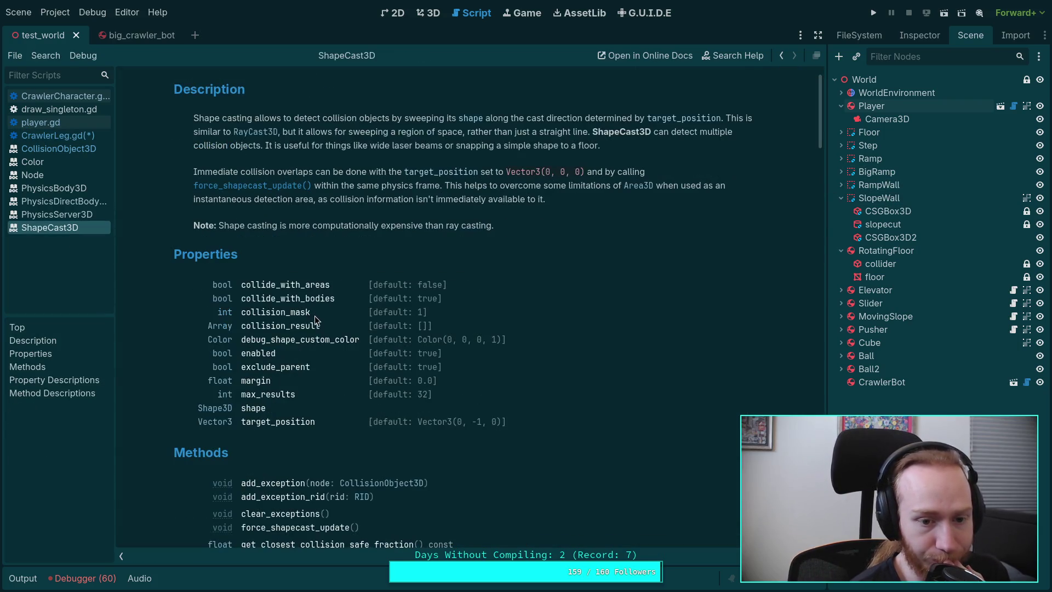
Glance at the Shape3D reference, close it, and return to CrawlerLeg.gd.
left_click(214, 408)
scroll(290, 304, "down", 5)
scroll(270, 296, "up", 5)
right_click(57, 227)
left_click(83, 237)
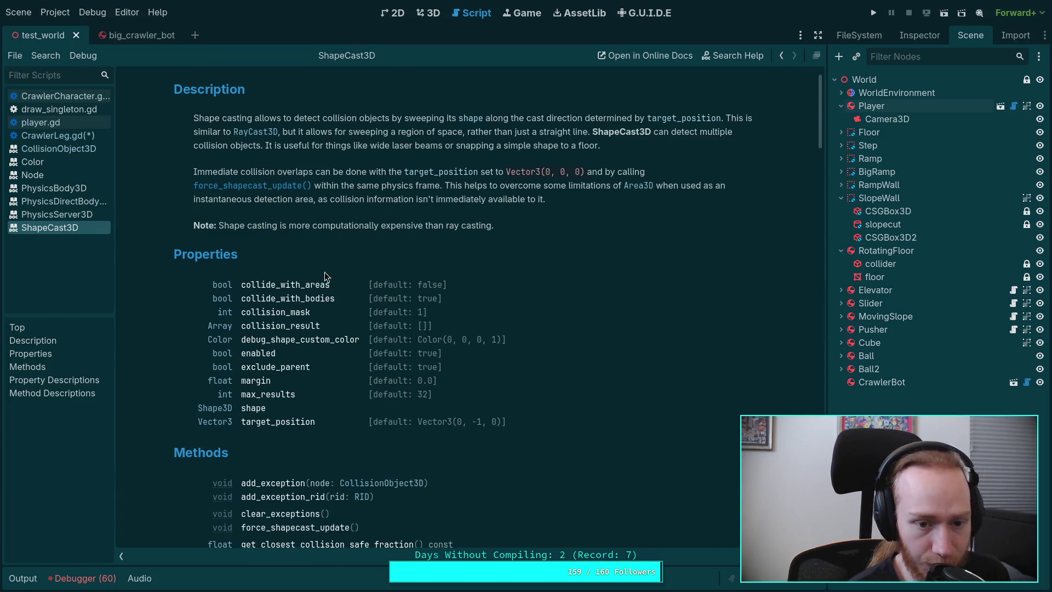
scroll(354, 281, "down", 5)
scroll(472, 334, "down", 3)
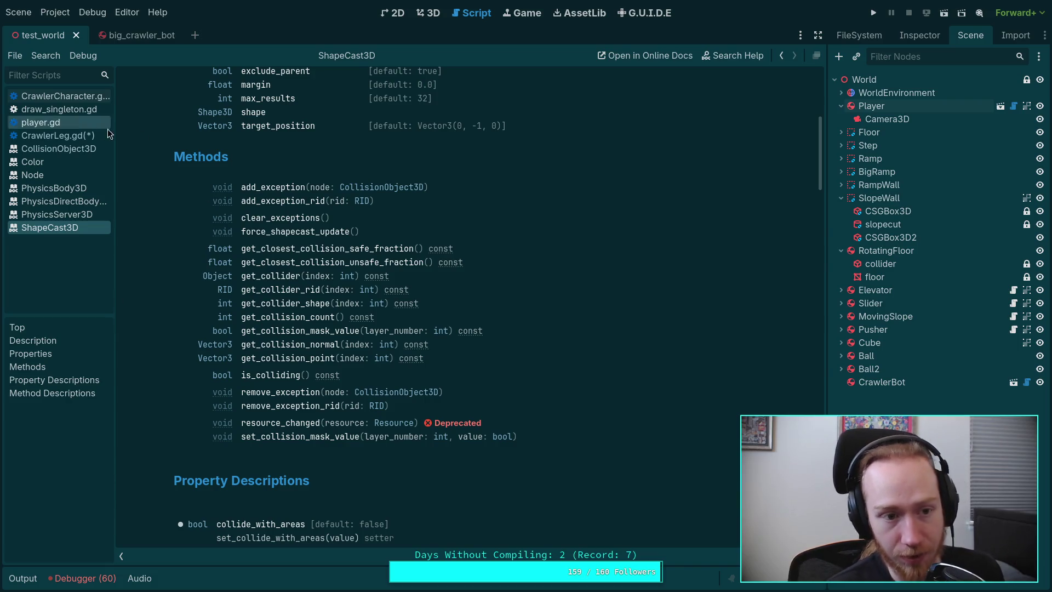
left_click(57, 136)
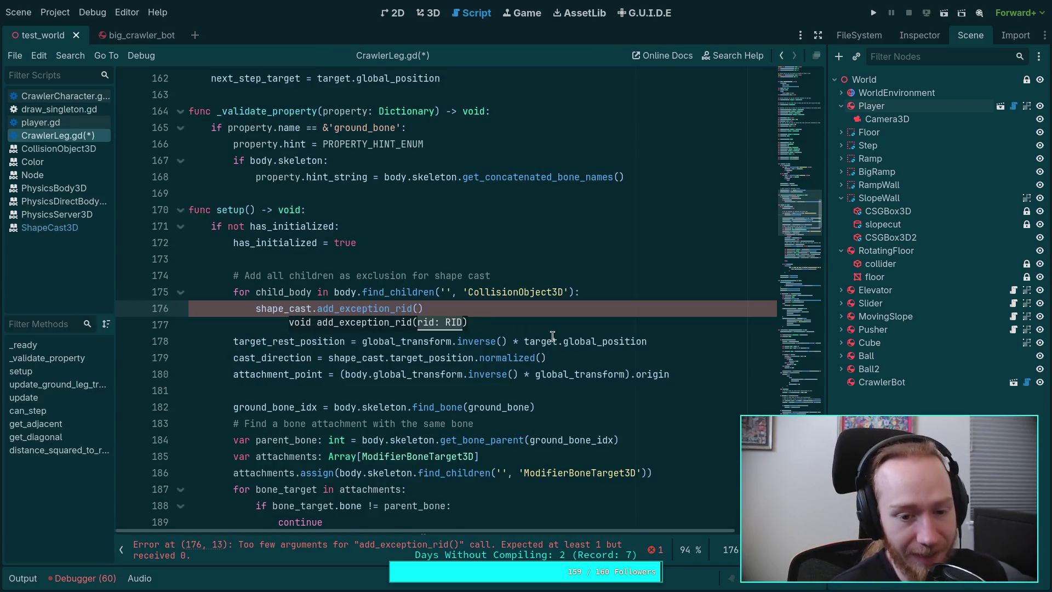
Highlight the ground_cast uses, then open a new line after the exclusion comment for the exclusion_rids declaration.
scroll(543, 357, "down", 10)
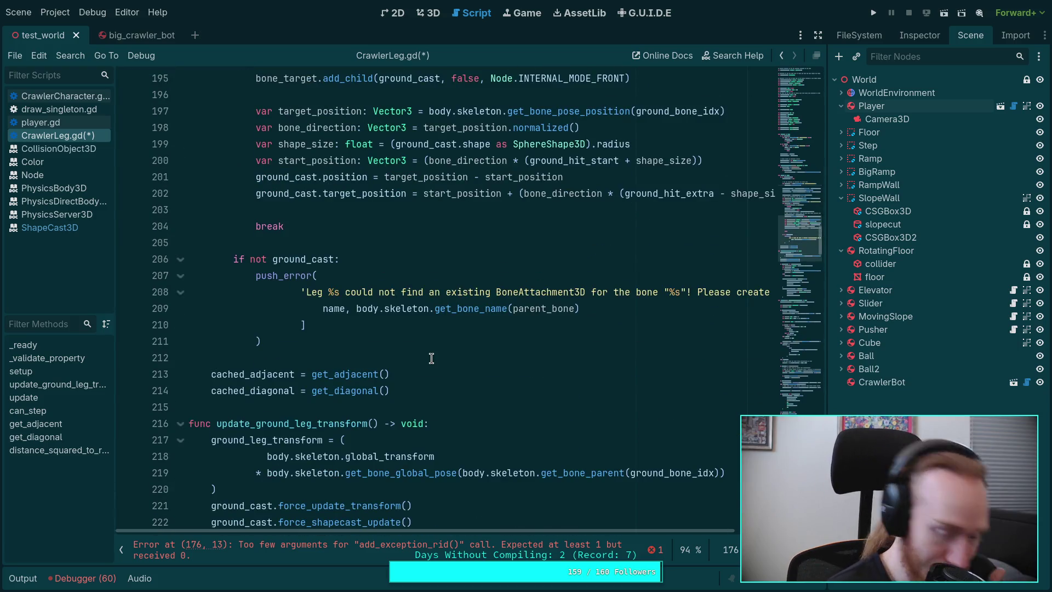
scroll(431, 358, "up", 4)
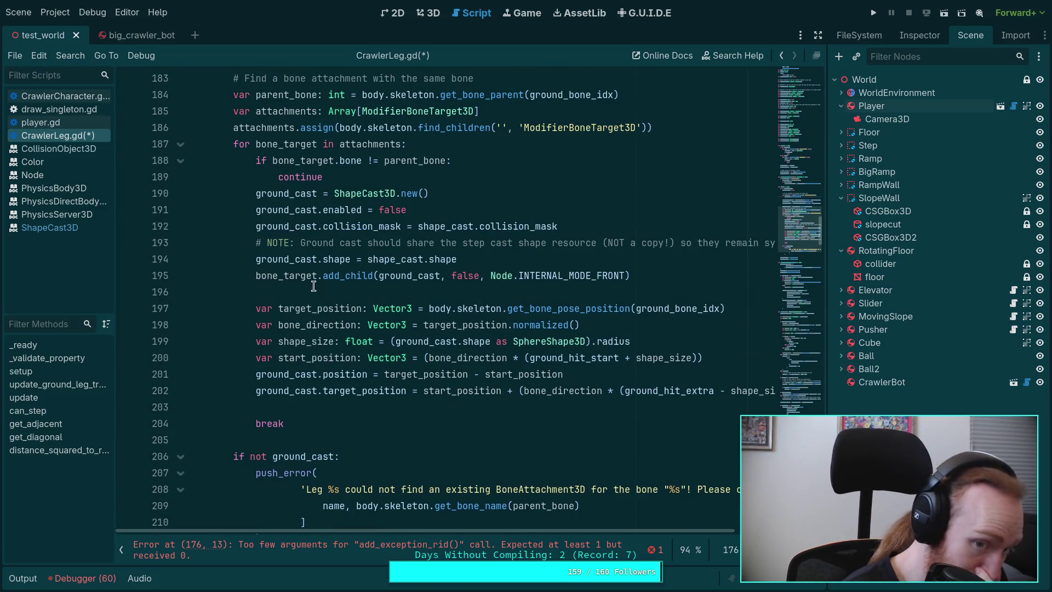
double_click(287, 193)
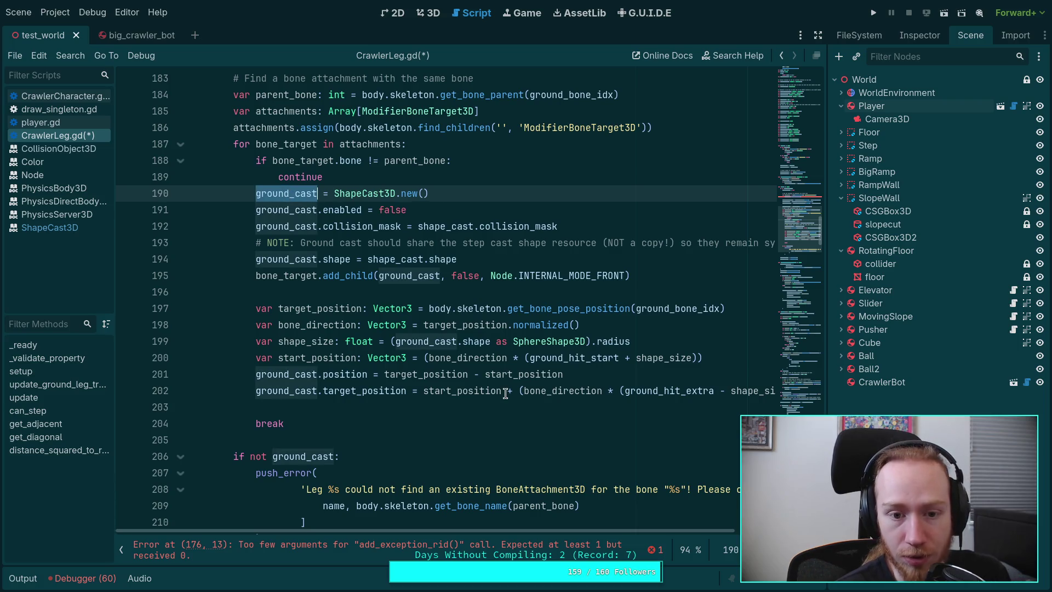
scroll(506, 391, "up", 8)
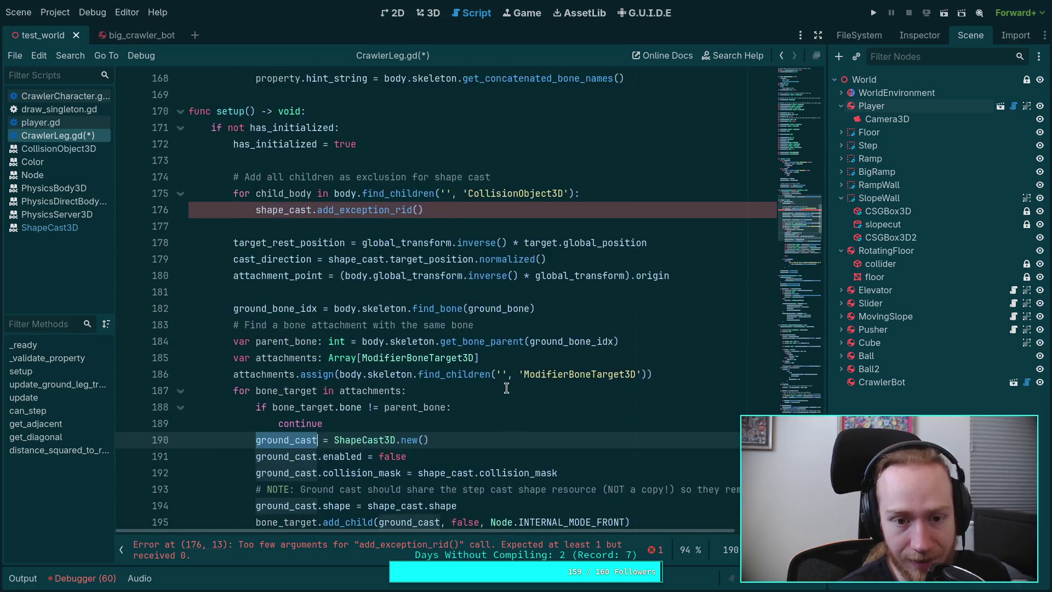
mouse_move(364, 358)
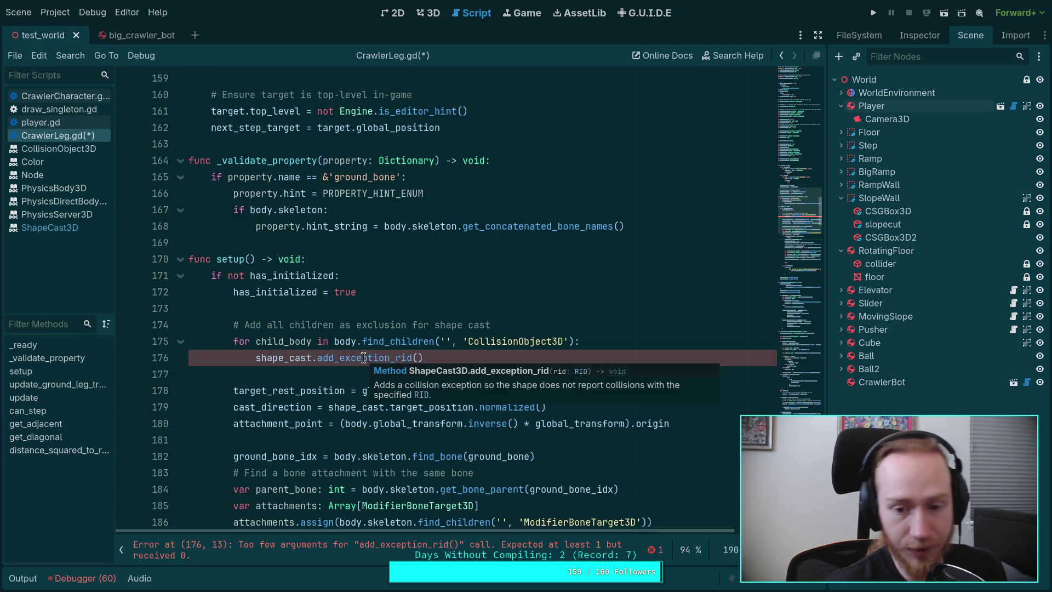
left_click(557, 330)
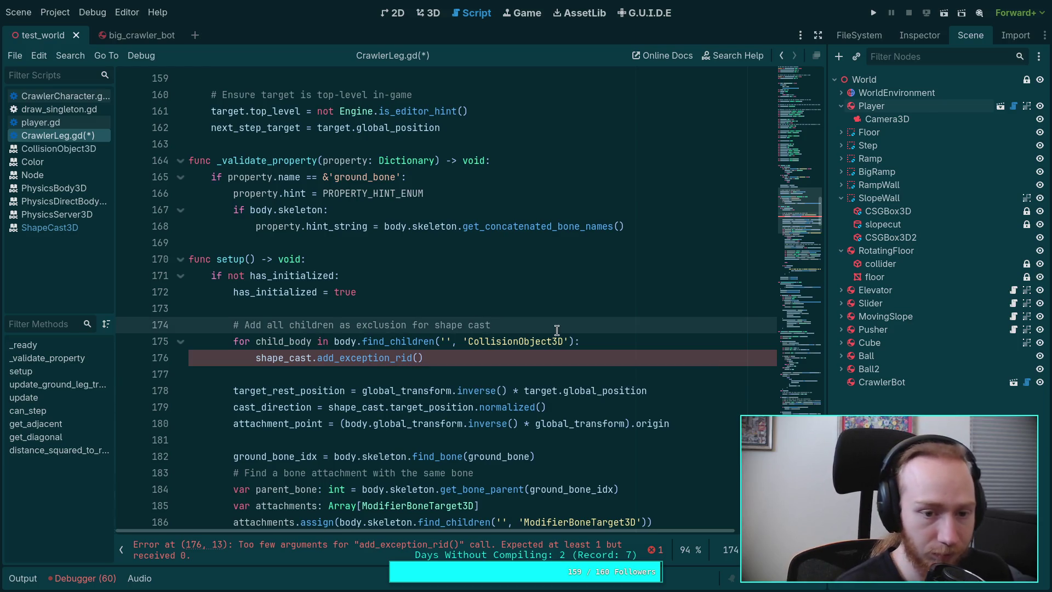
key("Return")
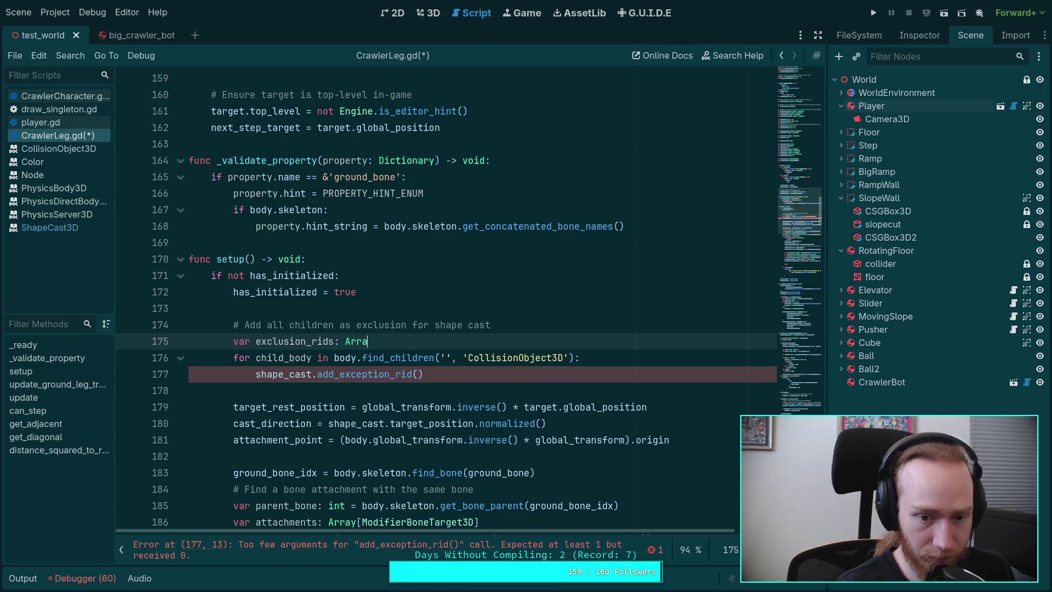
Finish the exclusion_rids array declaration and replace add_exception_rid() with exclusion_rids.append(child_body.get_rid()).
type("]")
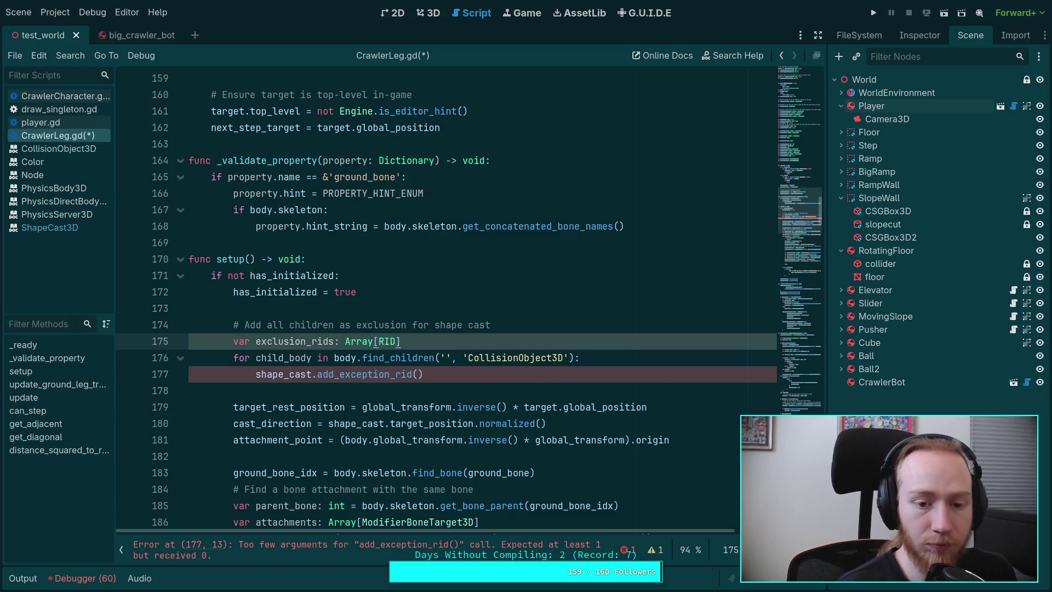
left_click(460, 373)
left_click(257, 375, "shift")
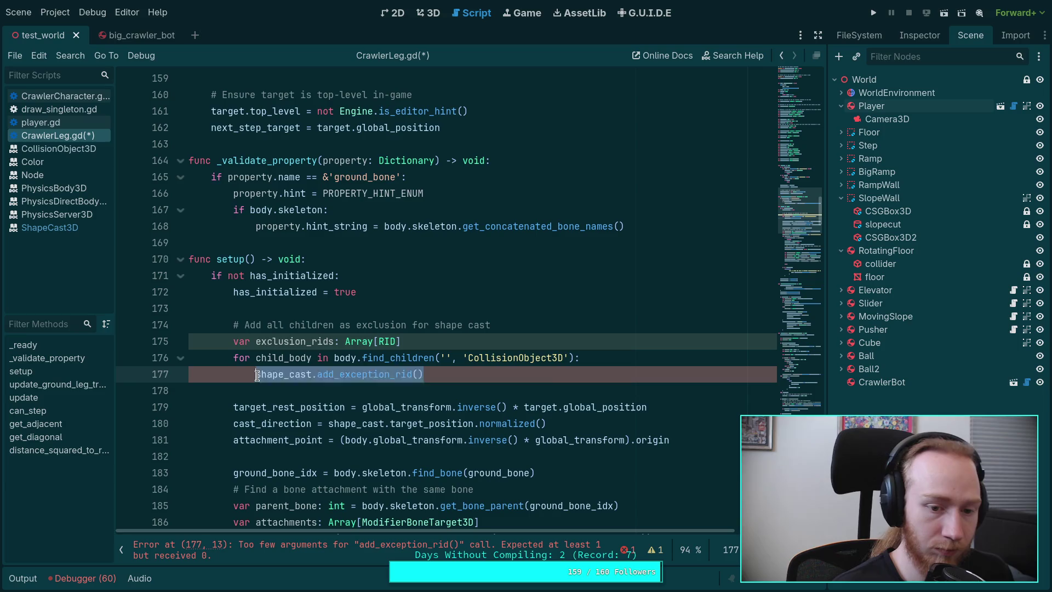
type("ex")
key("Return")
type(".append")
key("Return")
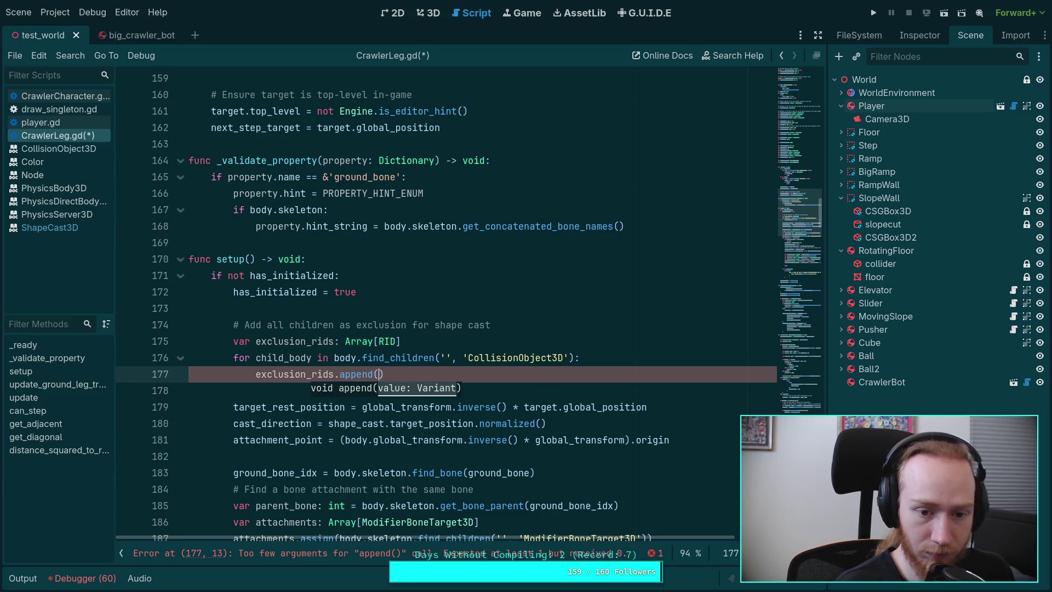
key("Return")
type(".get_ri")
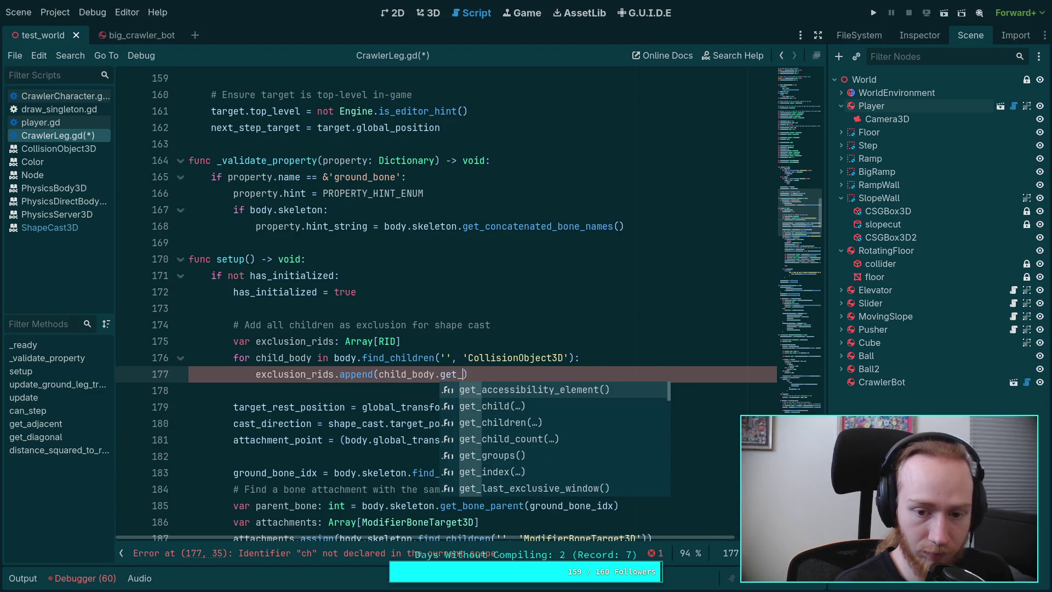
type("d")
key("Return")
key("End")
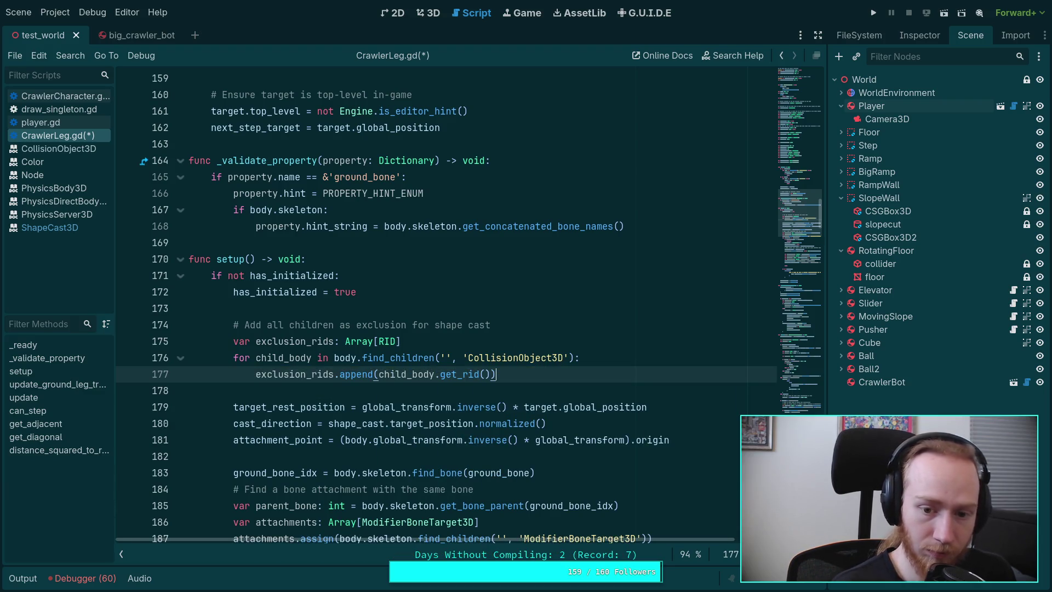
Wrap the append line in an 'if child_body is CollisionObject3D:' check.
key("Up")
key("Return")
type("ild")
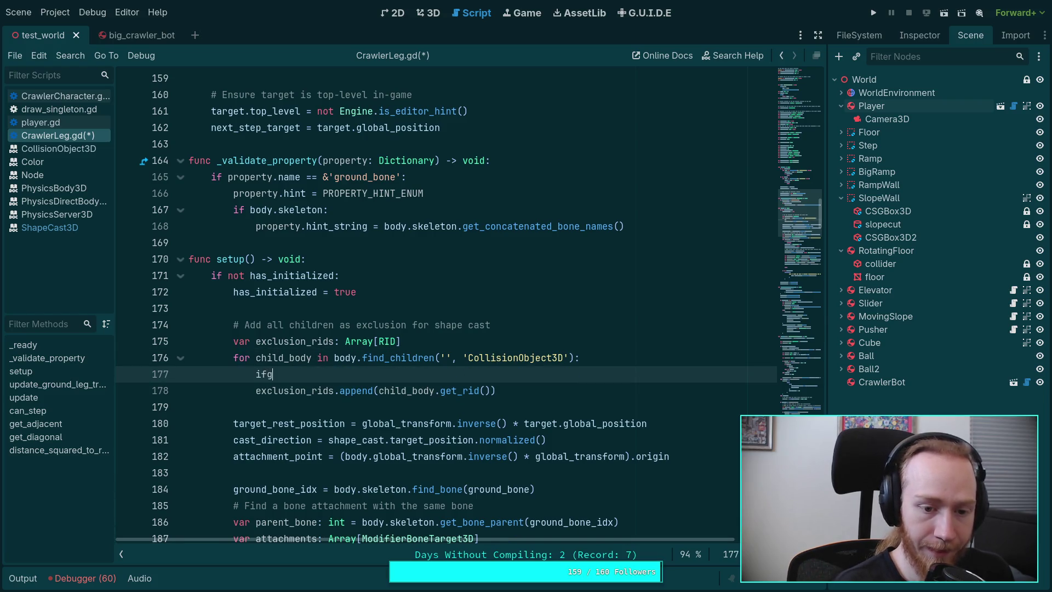
type("_body is CollisionOb")
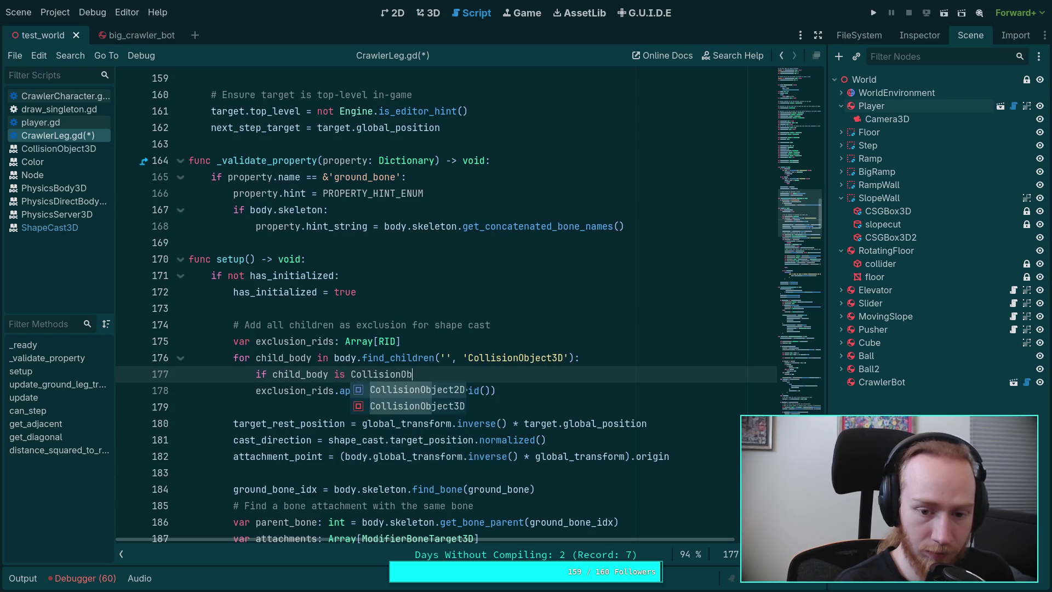
key("Return")
type(":")
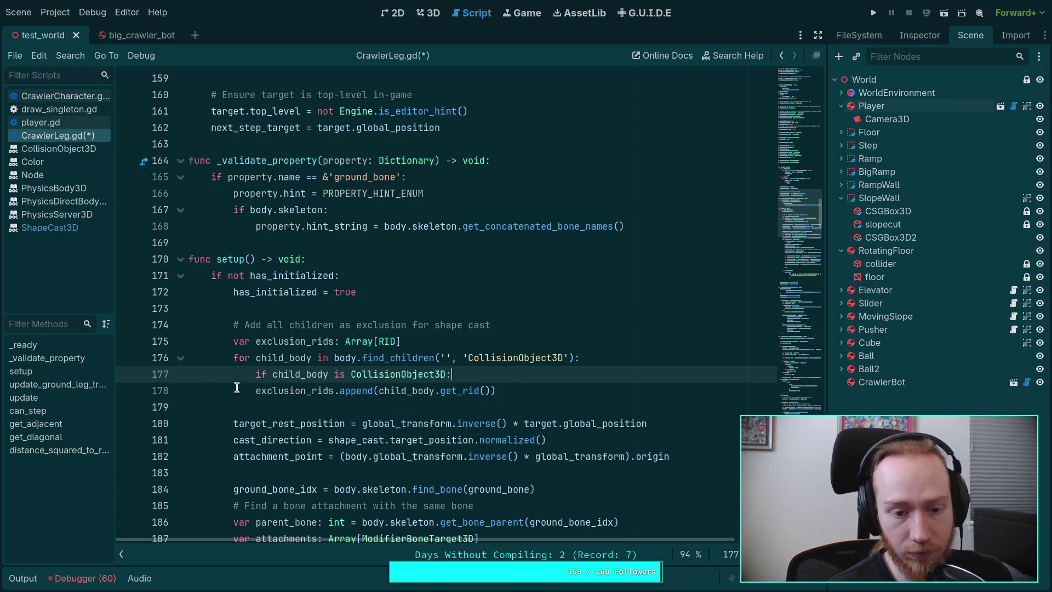
left_click(616, 390)
key("Tab")
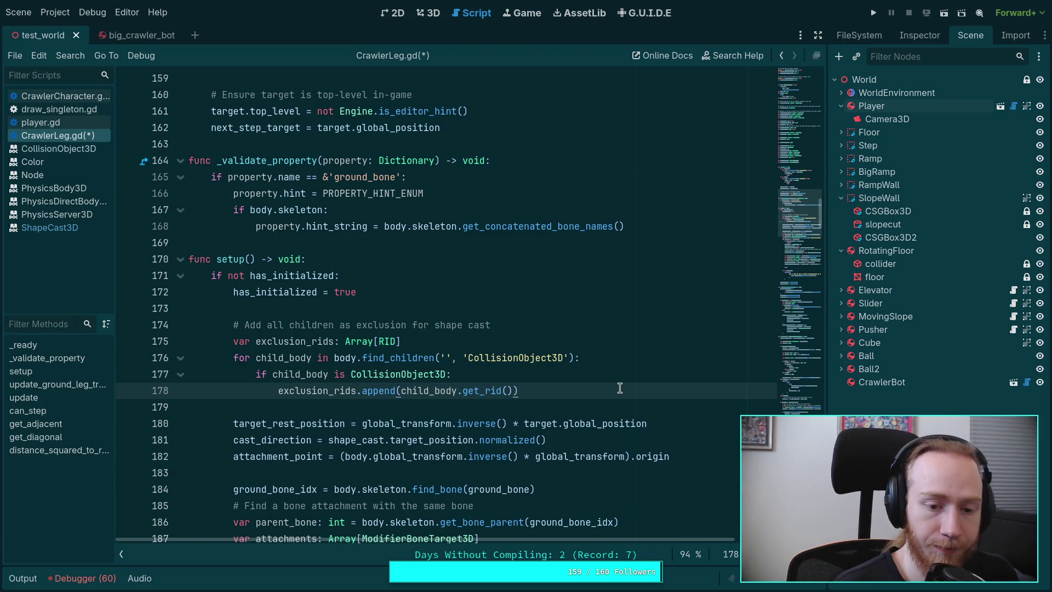
key("Return")
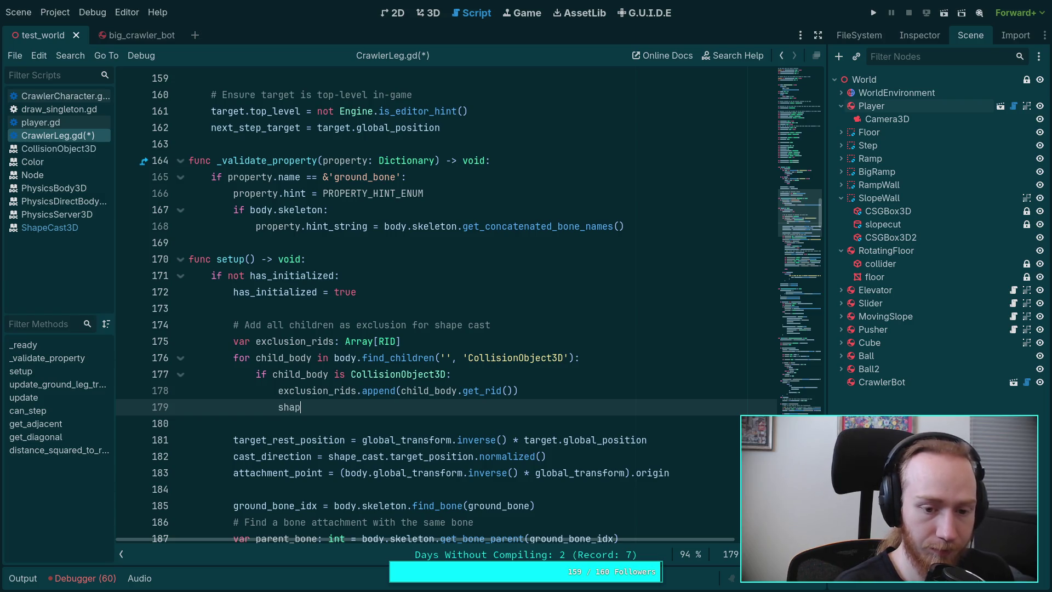
key("BackSpace")
key("BackSpace")
key("BackSpace")
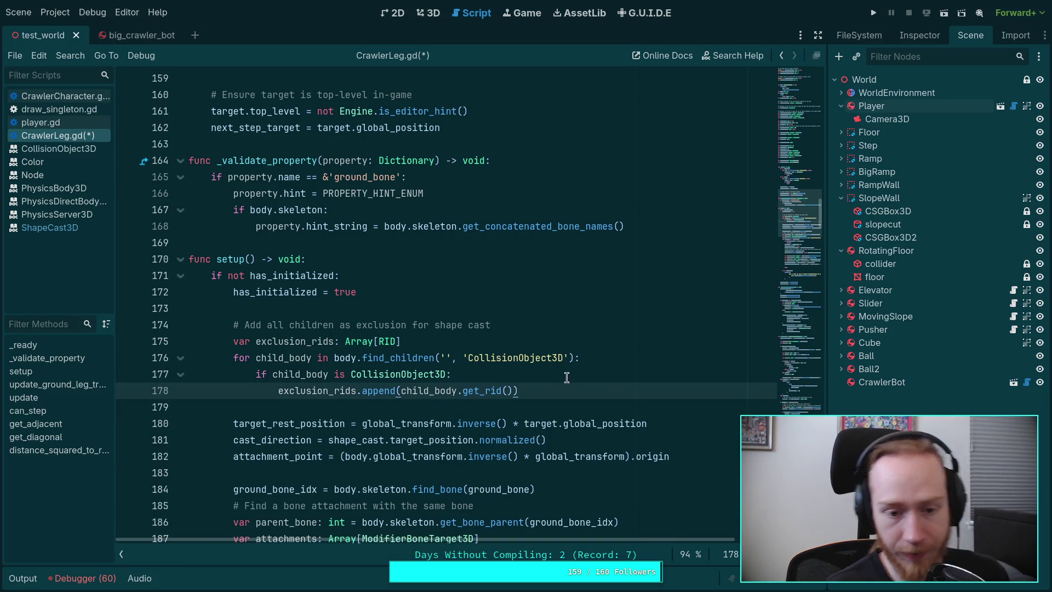
Cut the three-line exclusion loop and delete the var exclusion_rids declaration.
scroll(475, 348, "down", 5)
scroll(475, 348, "down", 3)
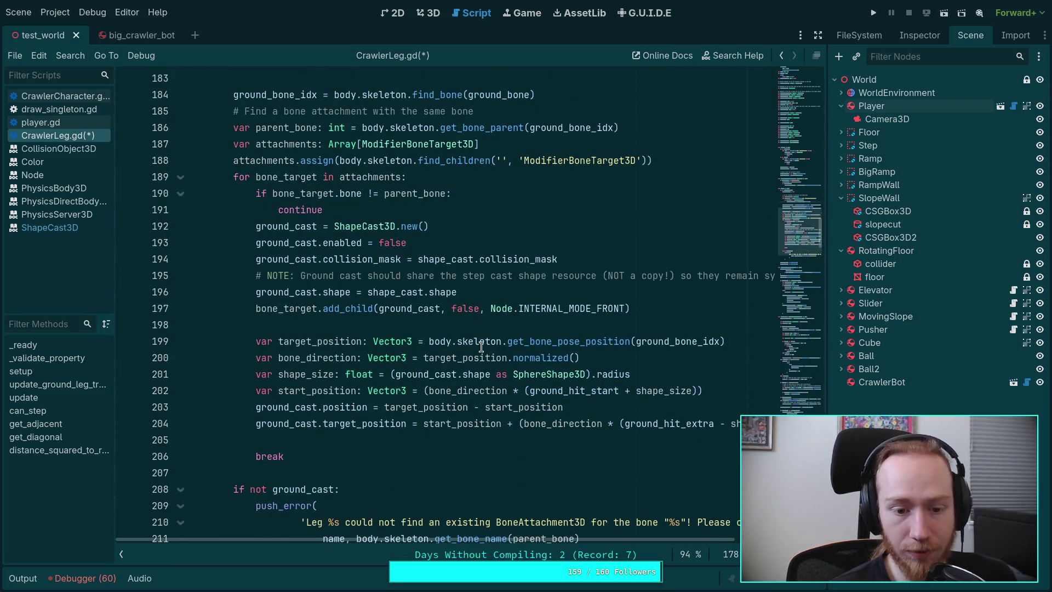
scroll(425, 334, "up", 6)
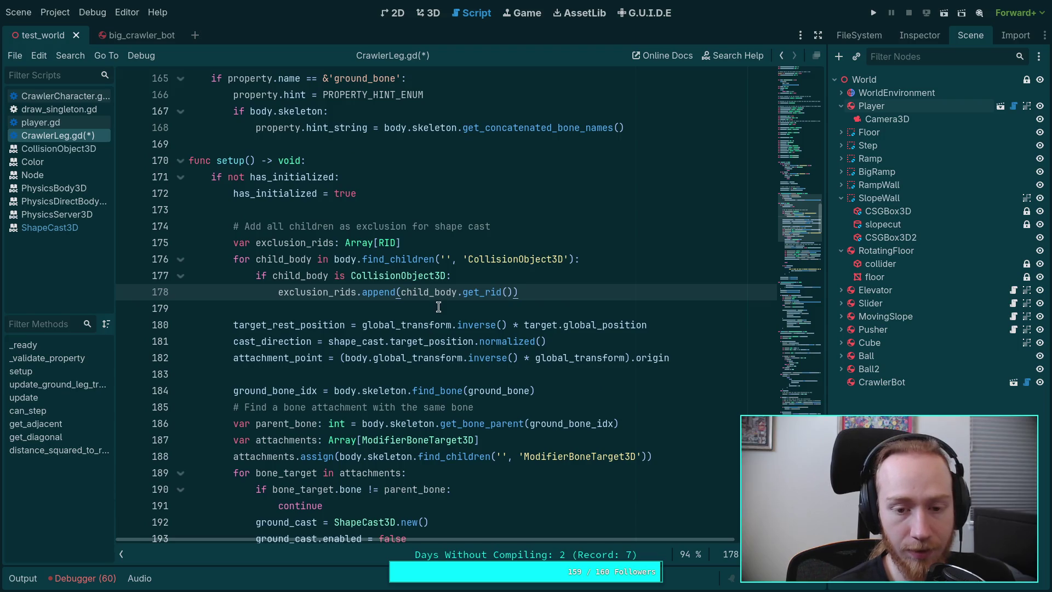
left_click_drag(556, 289, 229, 256)
key("ctrl+c")
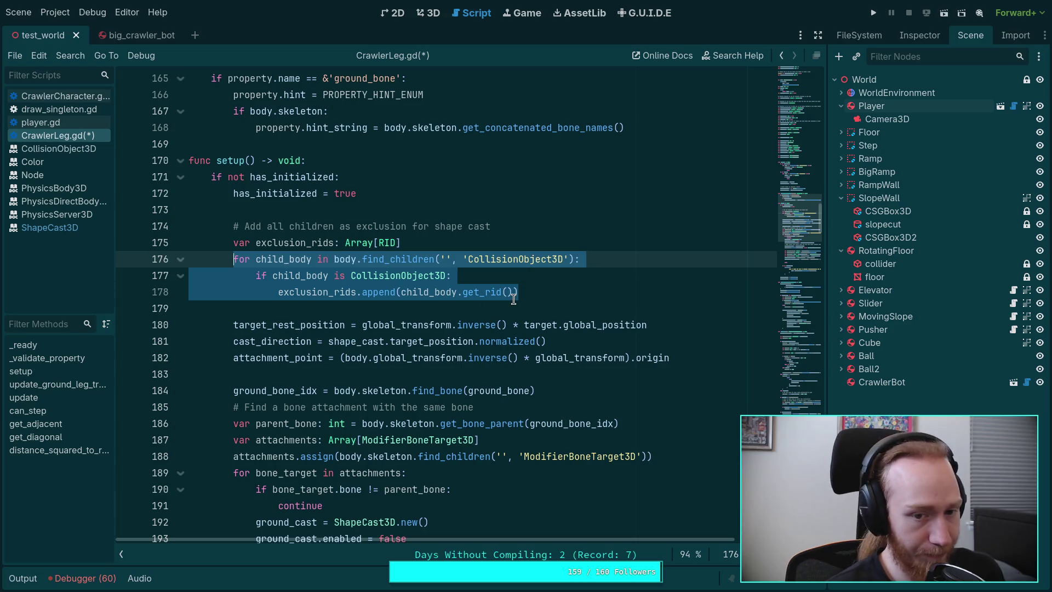
key("BackSpace")
mouse_move(233, 258)
left_mouse_down()
mouse_move(214, 227)
mouse_move(214, 246)
left_mouse_up()
key("BackSpace")
key("BackSpace")
Move the exclusion comment below the ground_cast error check and remove leftover blank lines.
scroll(525, 255, "down", 5)
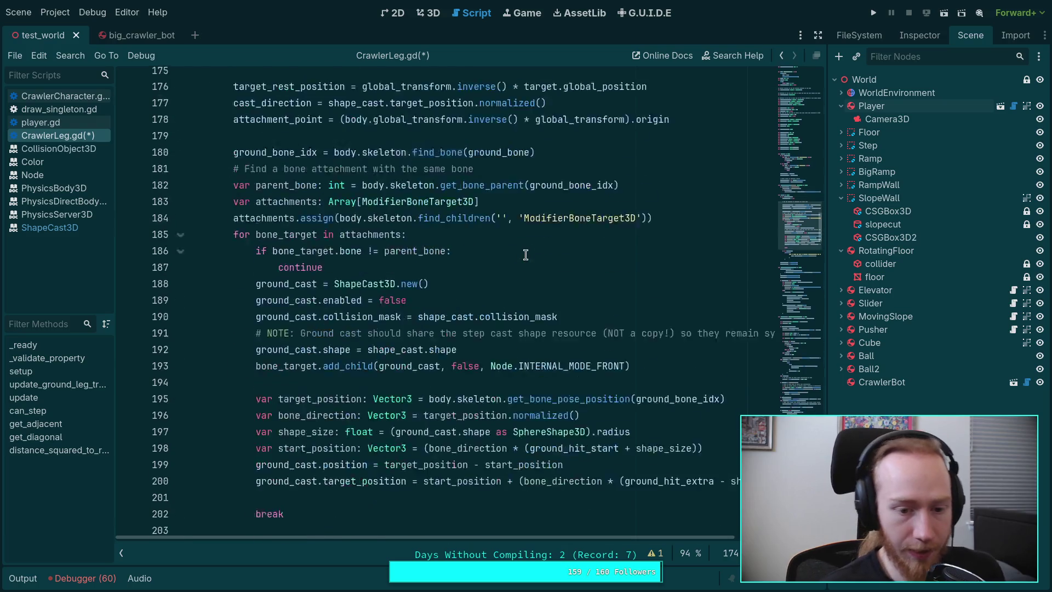
key("alt+Down")
key("alt+Down")
key("alt+Down")
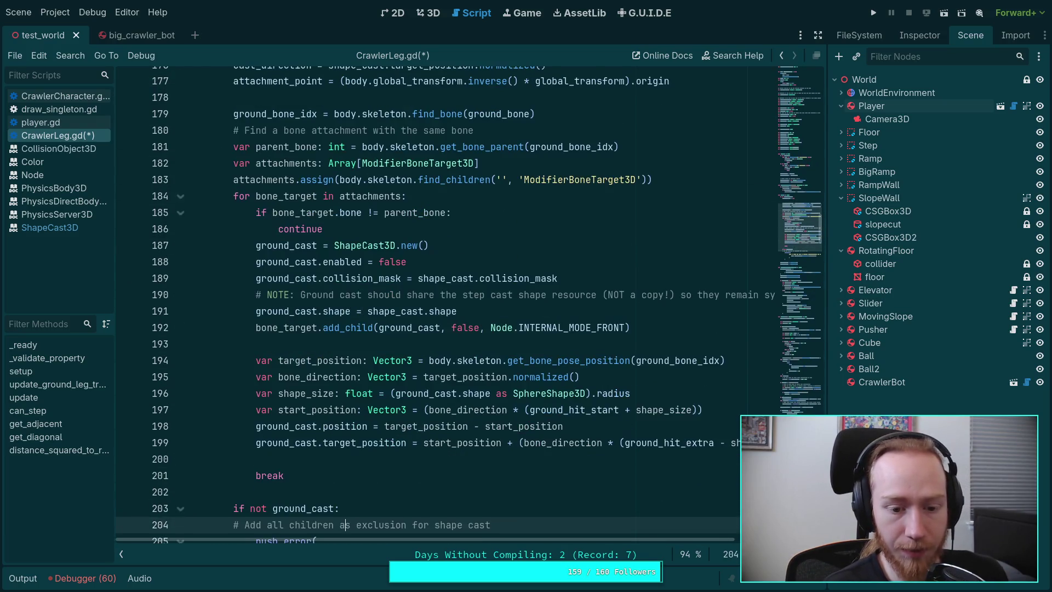
key("alt+Up")
scroll(522, 218, "down", 4)
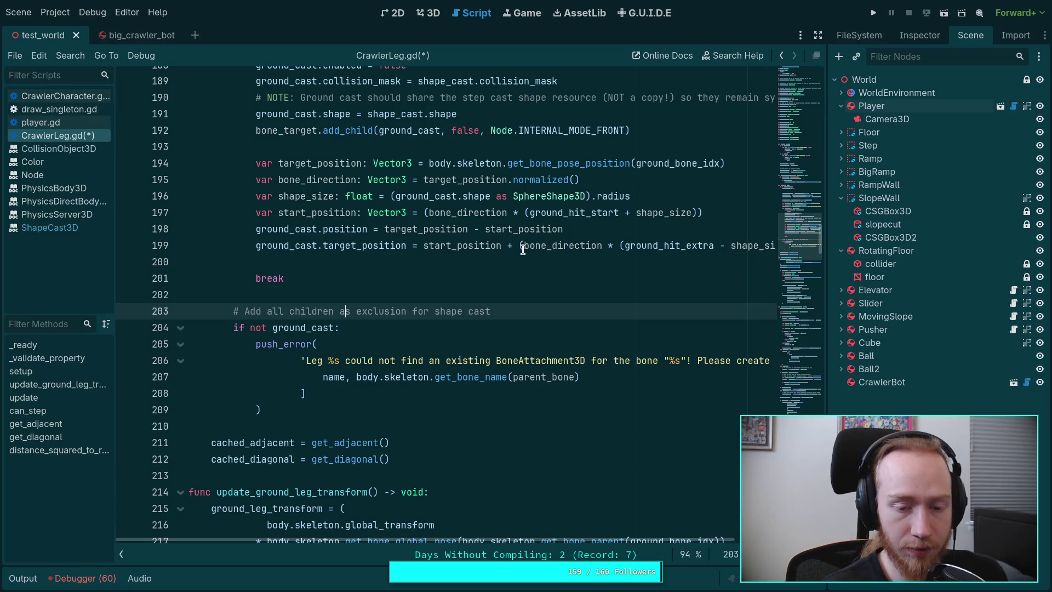
mouse_move(522, 249)
key("alt+Down")
key("alt+Down")
key("alt+Down")
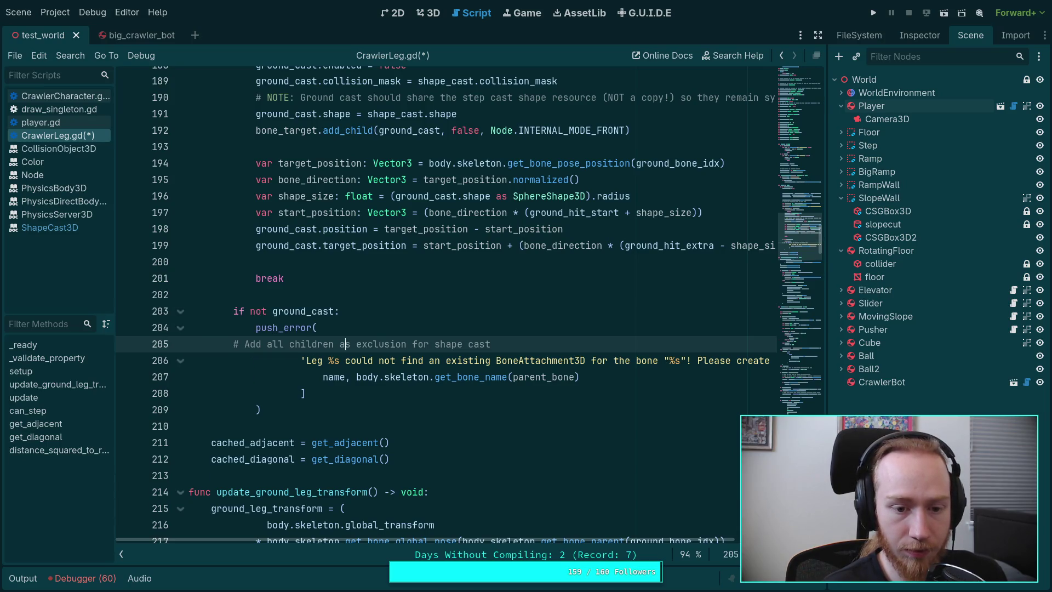
left_click(298, 392)
key("Return")
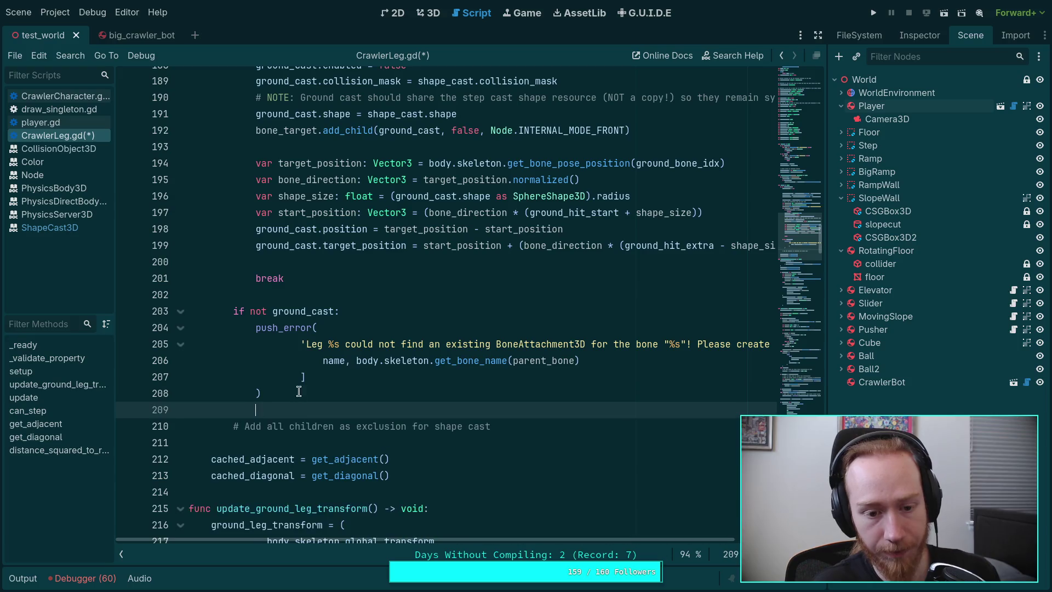
scroll(313, 382, "up", 7)
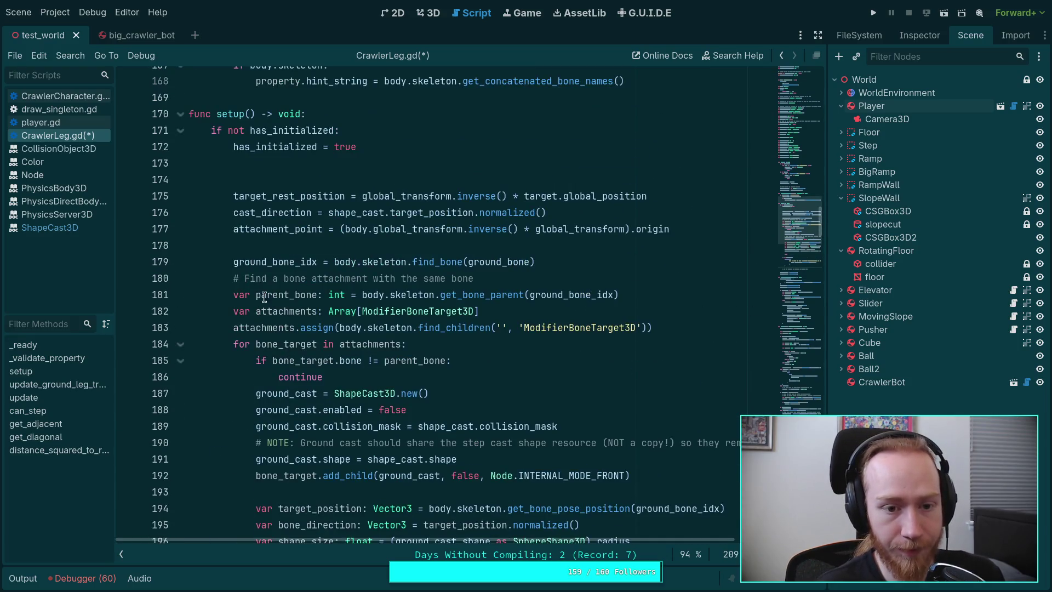
left_click(307, 174)
key("BackSpace")
key("BackSpace")
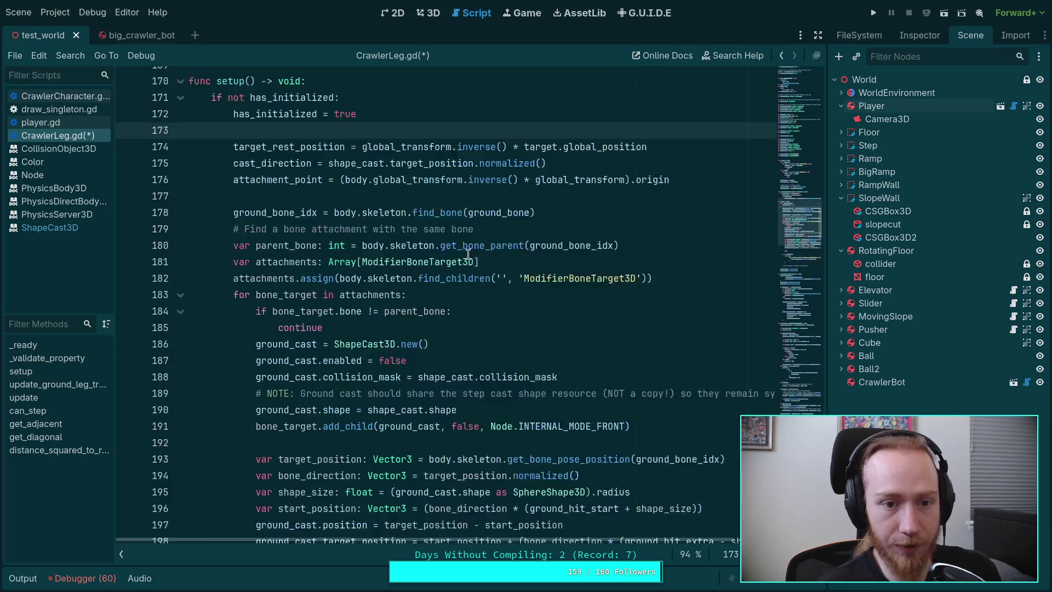
Paste the exclusion loop under the moved comment.
scroll(403, 358, "down", 7)
left_click(366, 378)
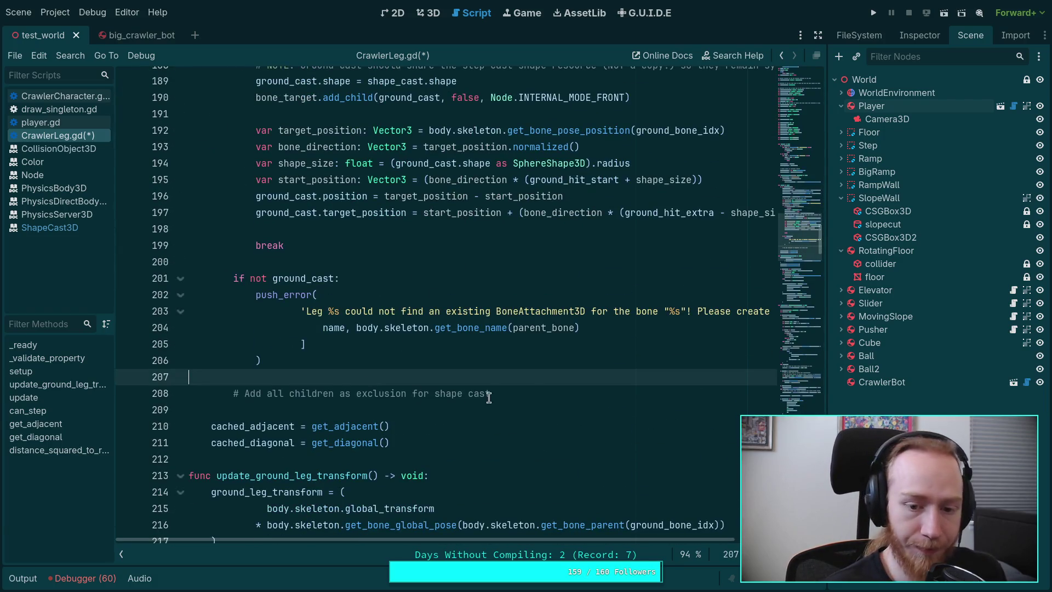
left_click(531, 392)
key("Return")
key("ctrl+v")
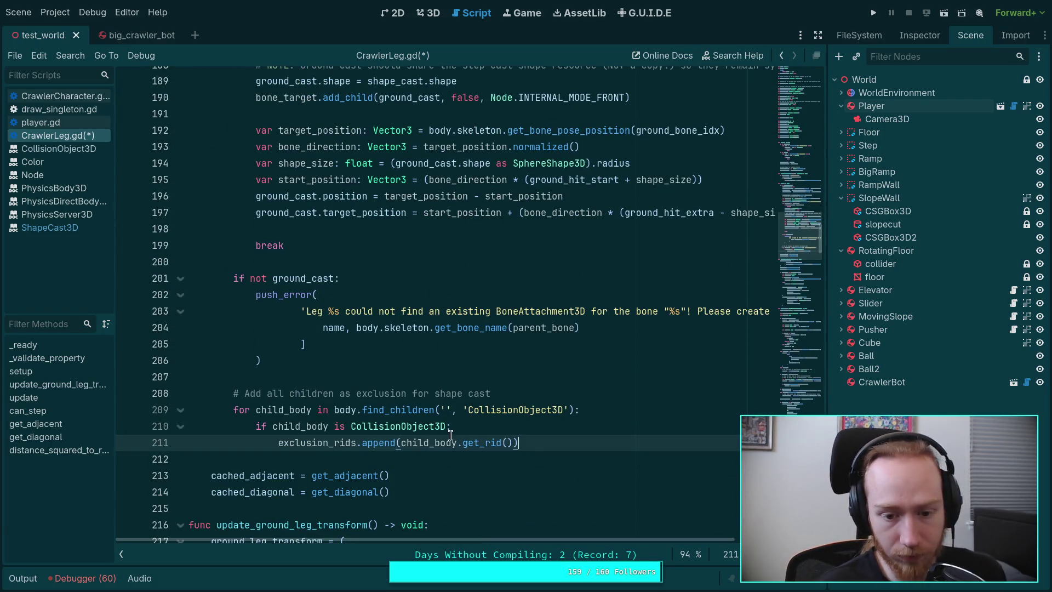
scroll(548, 444, "up", 1)
left_click_drag(518, 455, 276, 453)
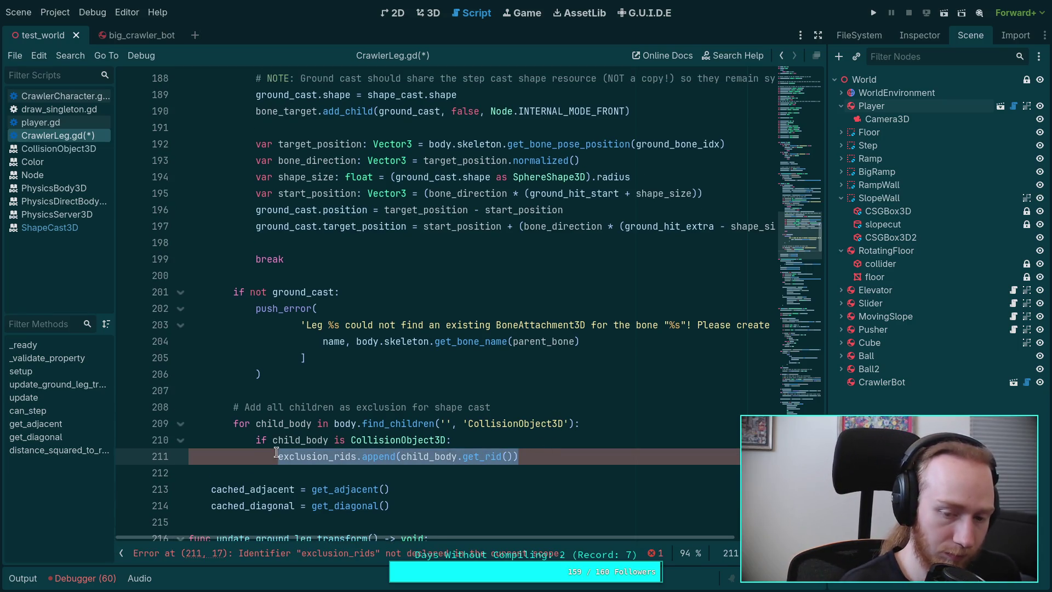
Add shape_cast.add_exception_rid(child_body.get_rid()) to CrawlerLeg.gd's exclusion loop.
type("sh")
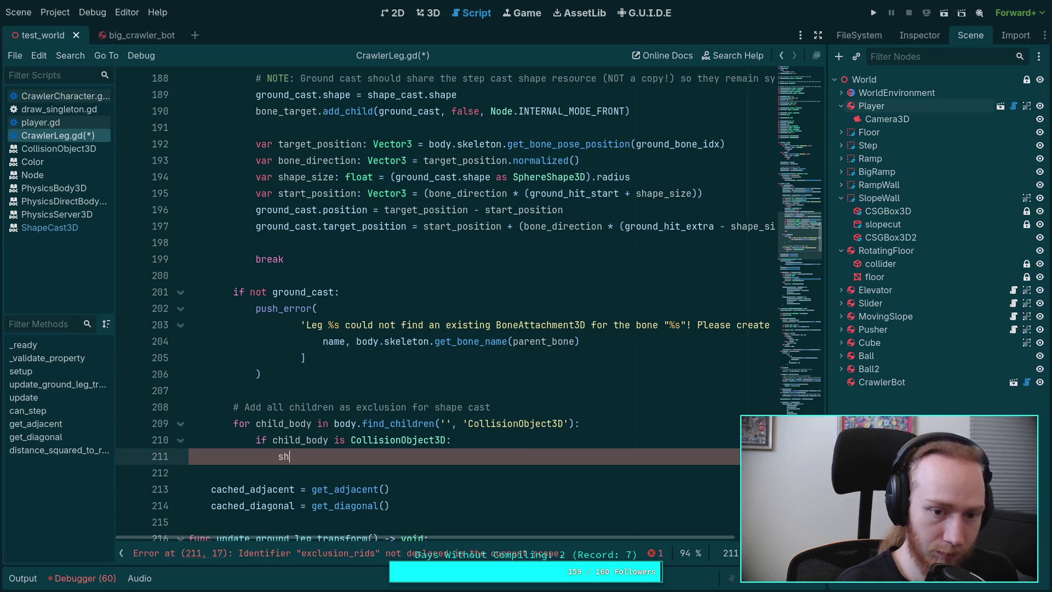
key("Return")
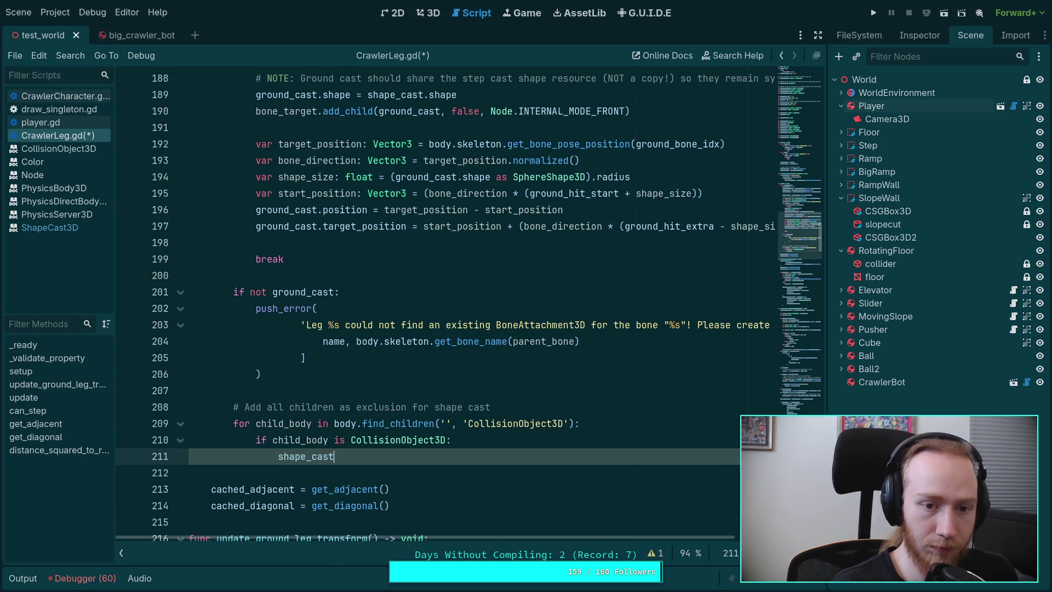
scroll(248, 390, "up", 5)
scroll(248, 390, "up", 3)
scroll(256, 327, "down", 1)
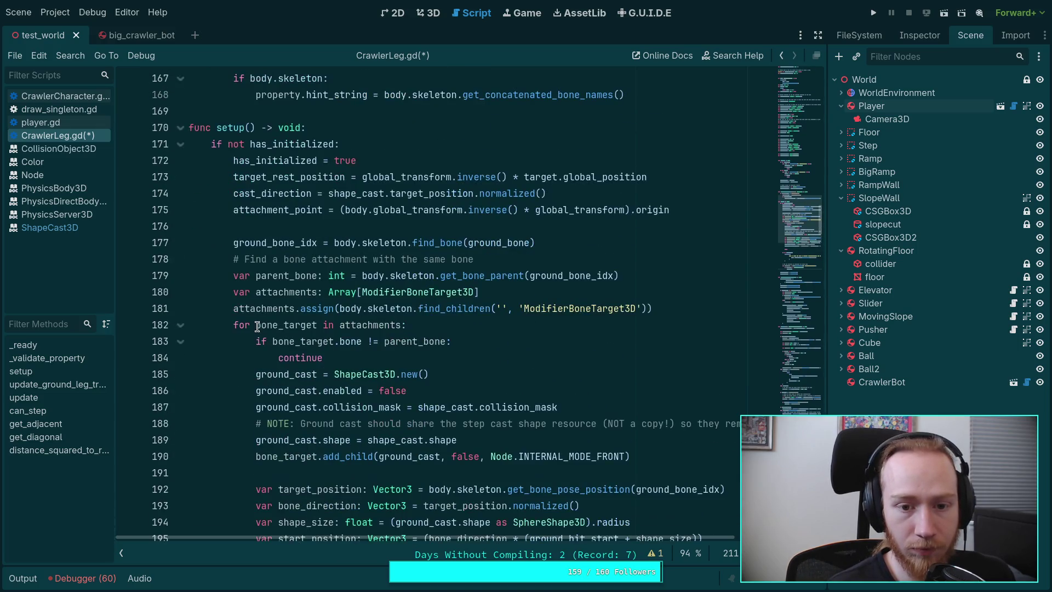
double_click(342, 193)
scroll(379, 178, "down", 8)
left_click(335, 502)
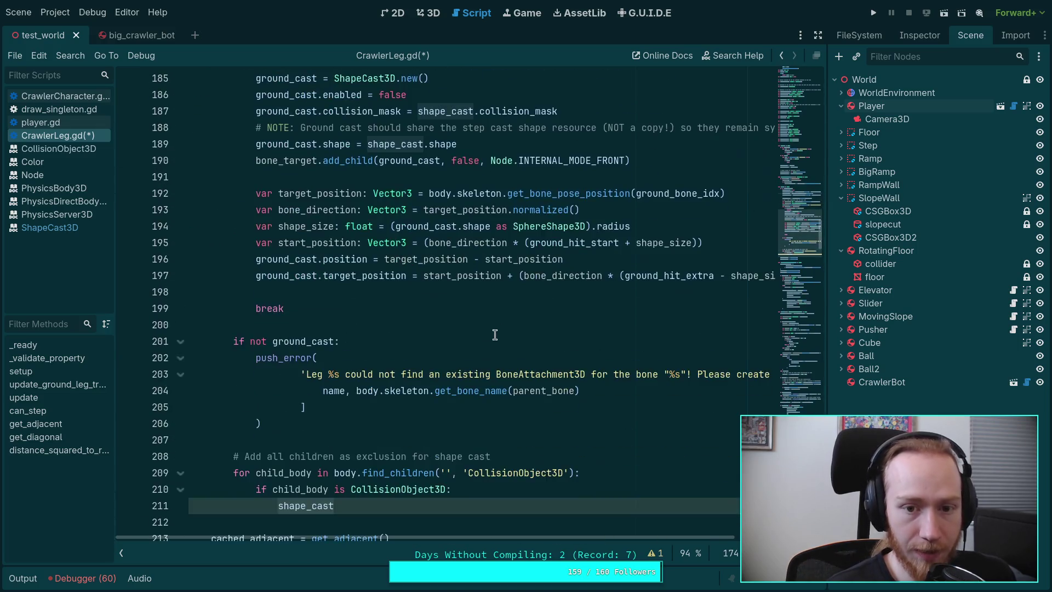
type(".add")
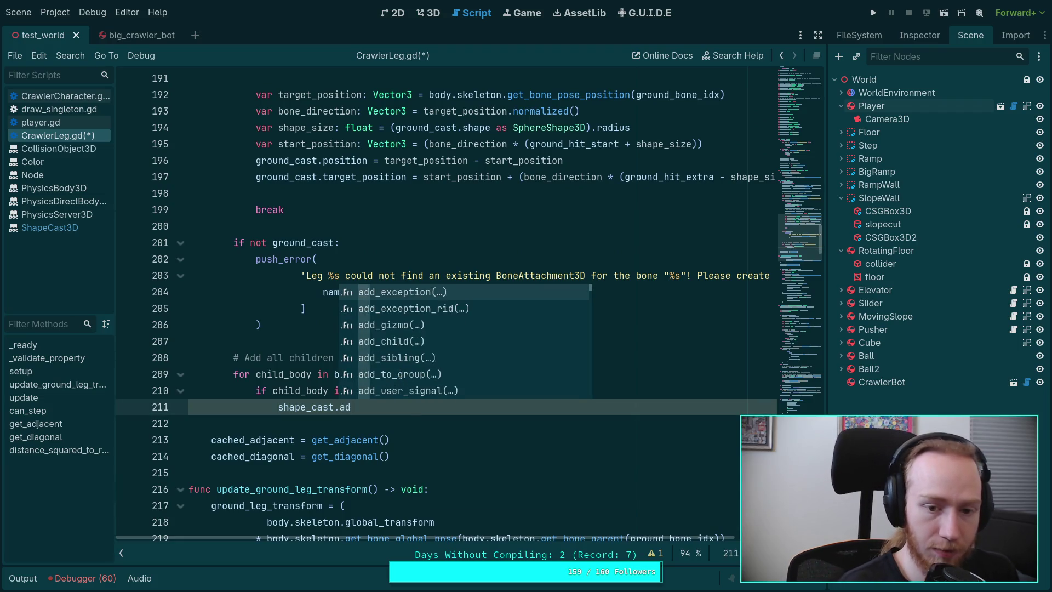
key("Down")
key("Return")
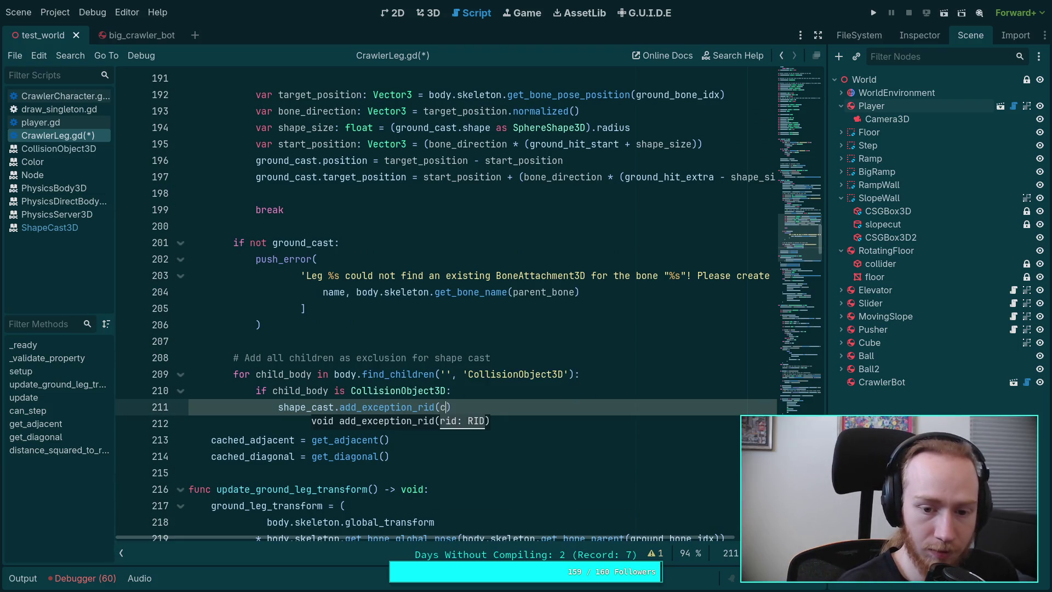
type("get_rid")
key("Return")
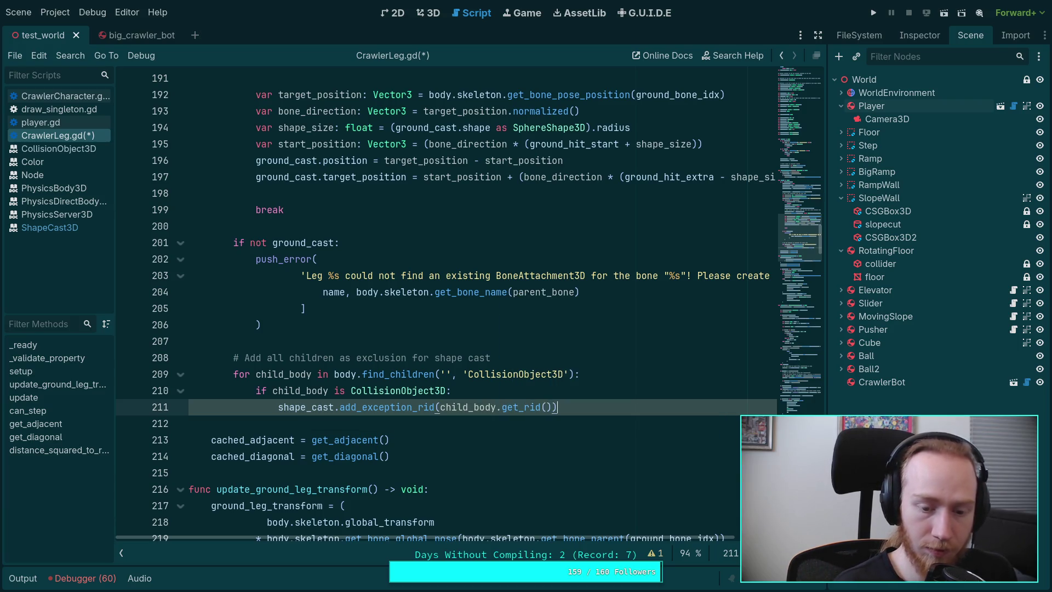
key("Return")
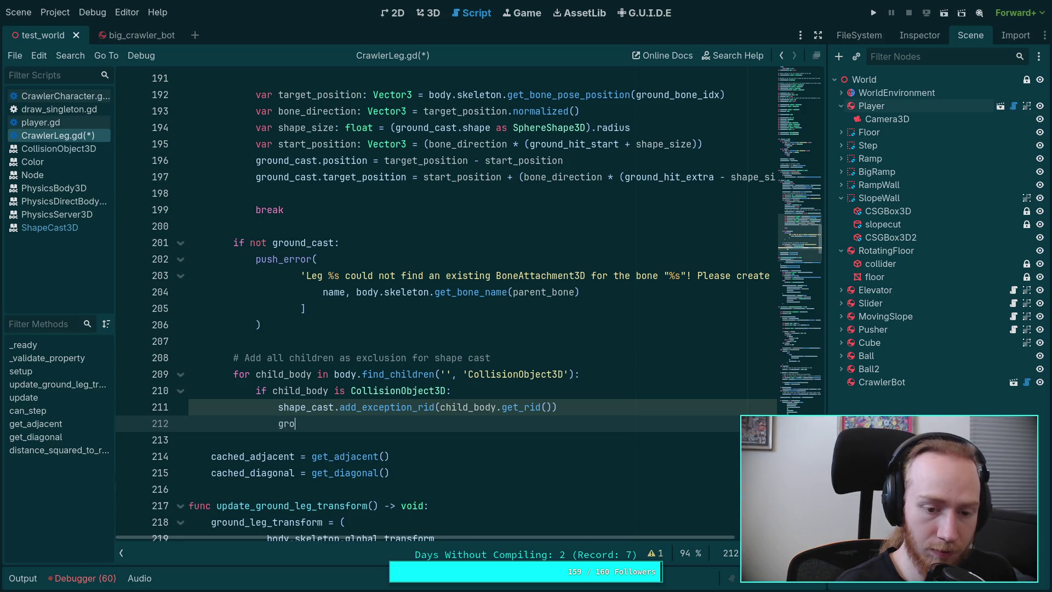
Add the ground_cast add_exception_rid(child_body.get_rid()) call, nested under an 'if ground_cast:' guard.
key("Return")
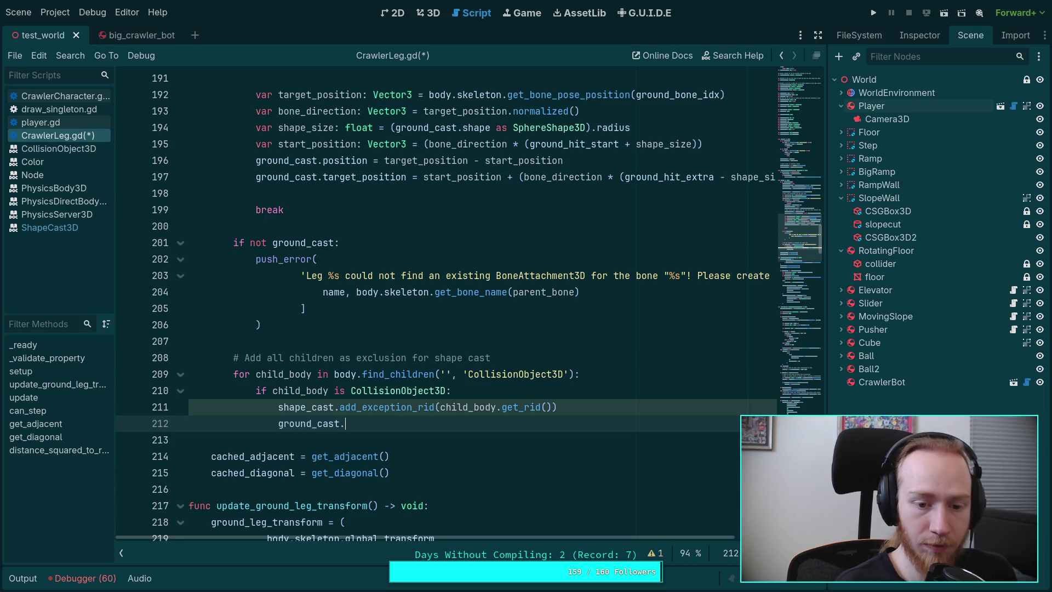
type("_e")
key("Down")
key("Return")
key("Up")
key("End")
key("Return")
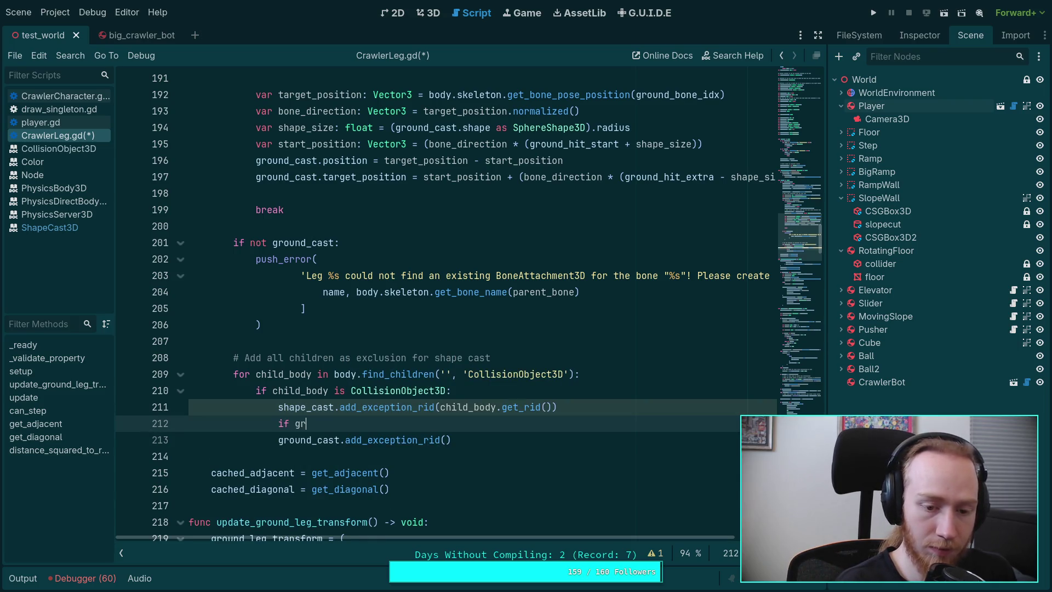
type("_")
key("Down")
key("Down")
key("Down")
key("Return")
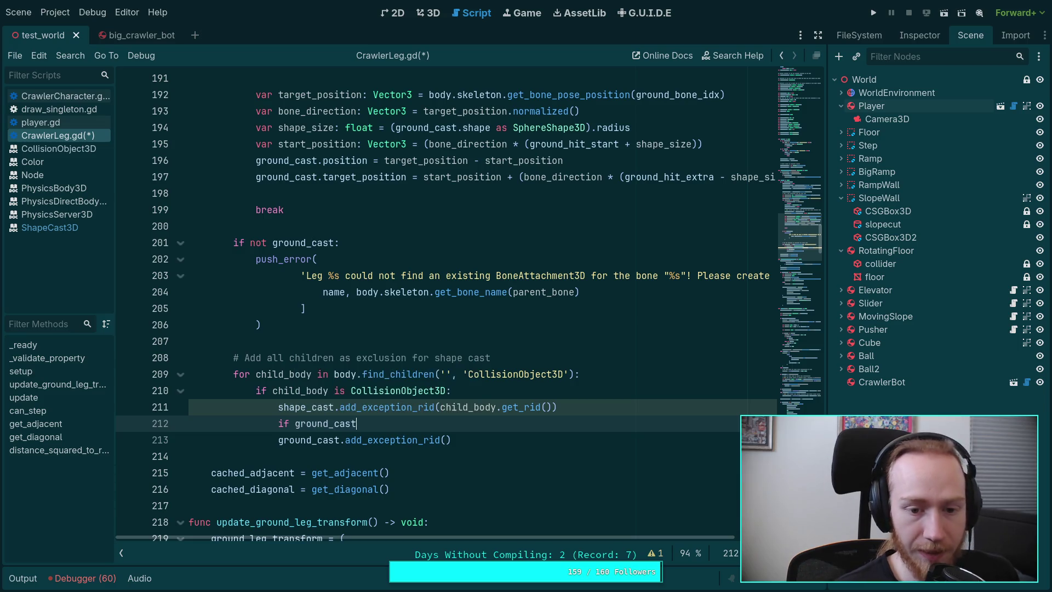
left_click(278, 439)
key("Tab")
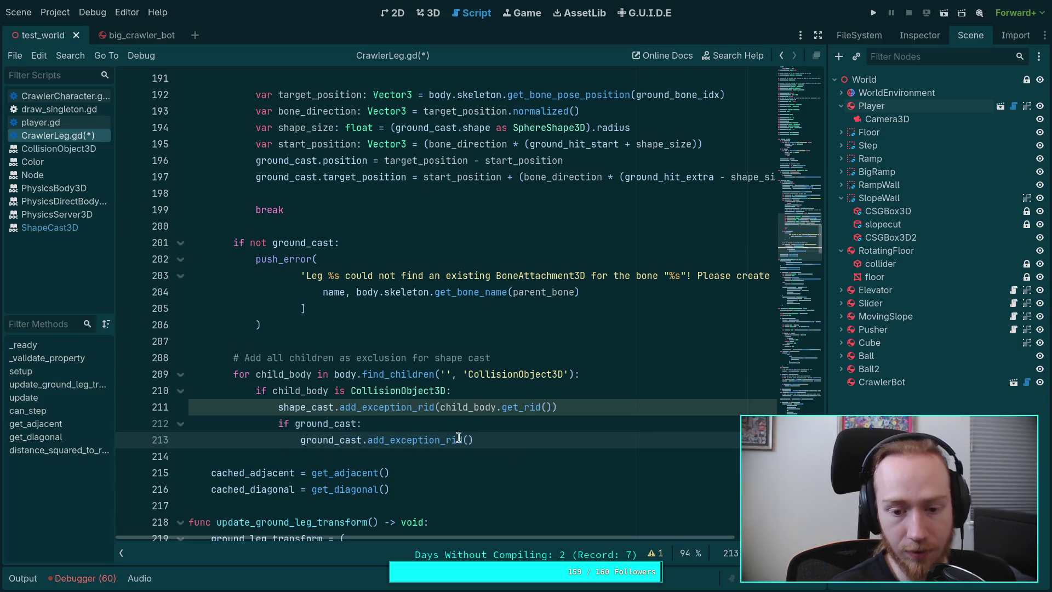
type("ground_c")
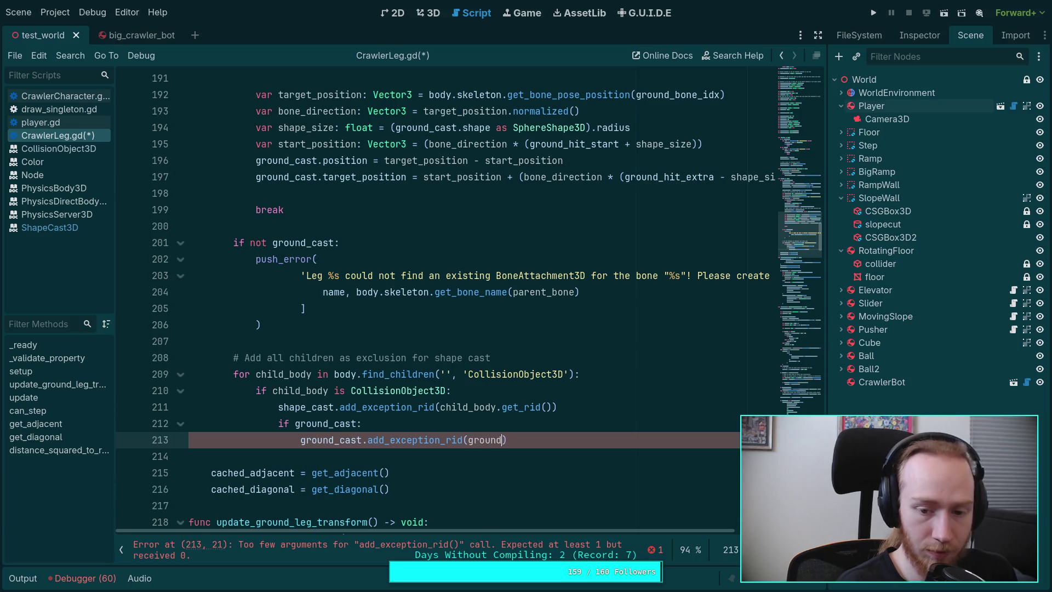
key("BackSpace")
key("BackSpace")
key("BackSpace")
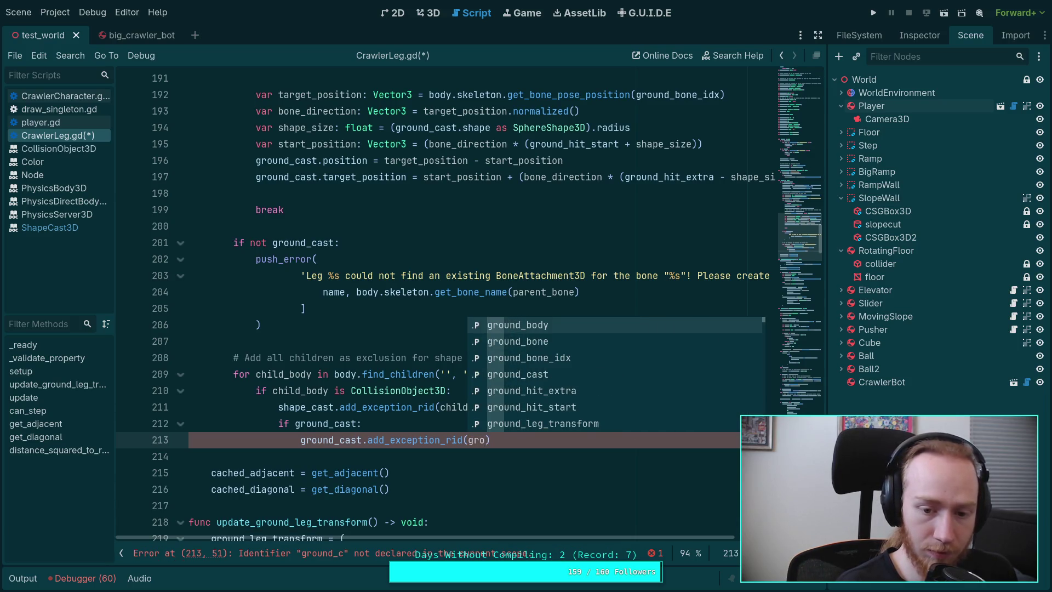
type("body.get_ri")
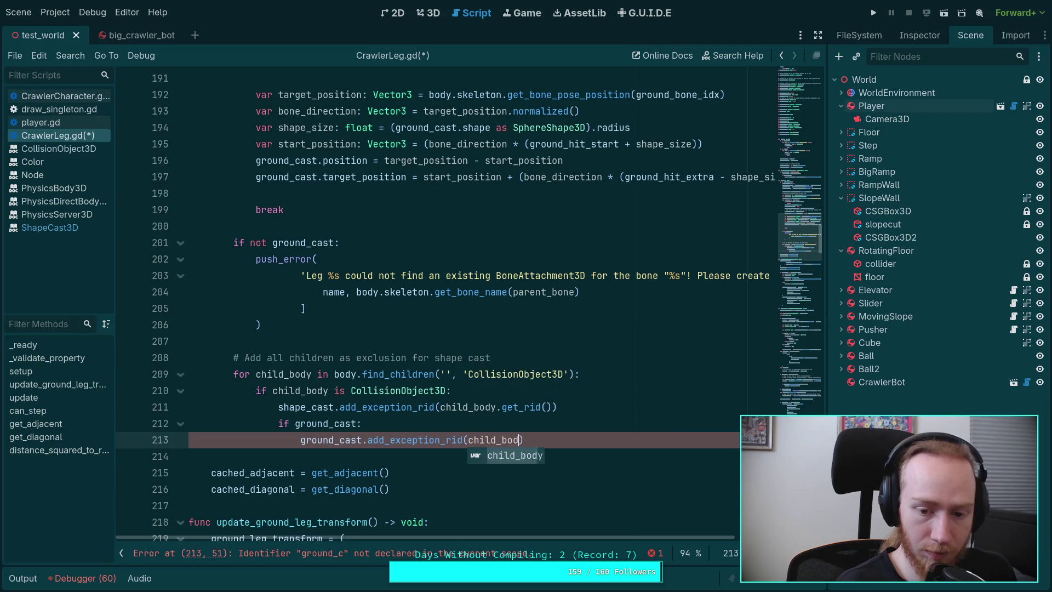
key("Return")
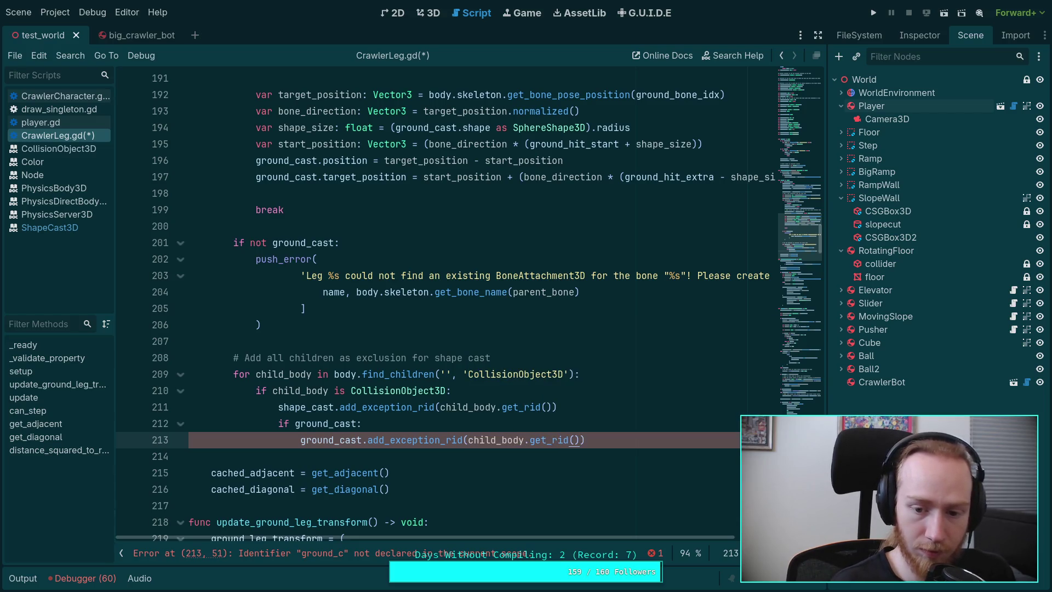
Nest the shape_cast call under an 'if shape_cast:' guard, save the script, and run the project.
key("Up")
key("Up")
key("Up")
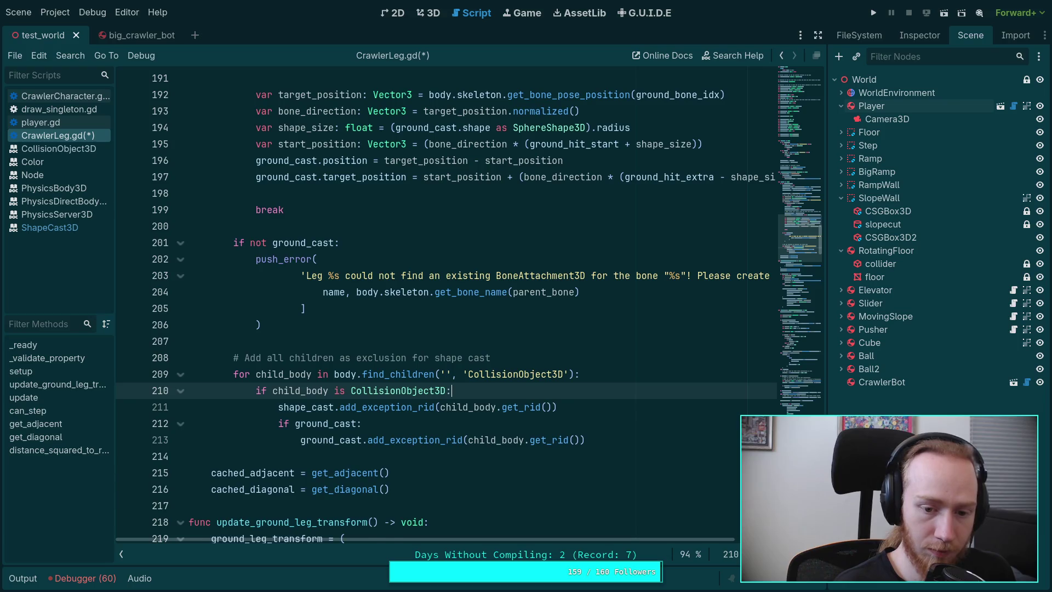
key("Return")
key("Return")
type(":")
left_click(281, 427)
key("Tab")
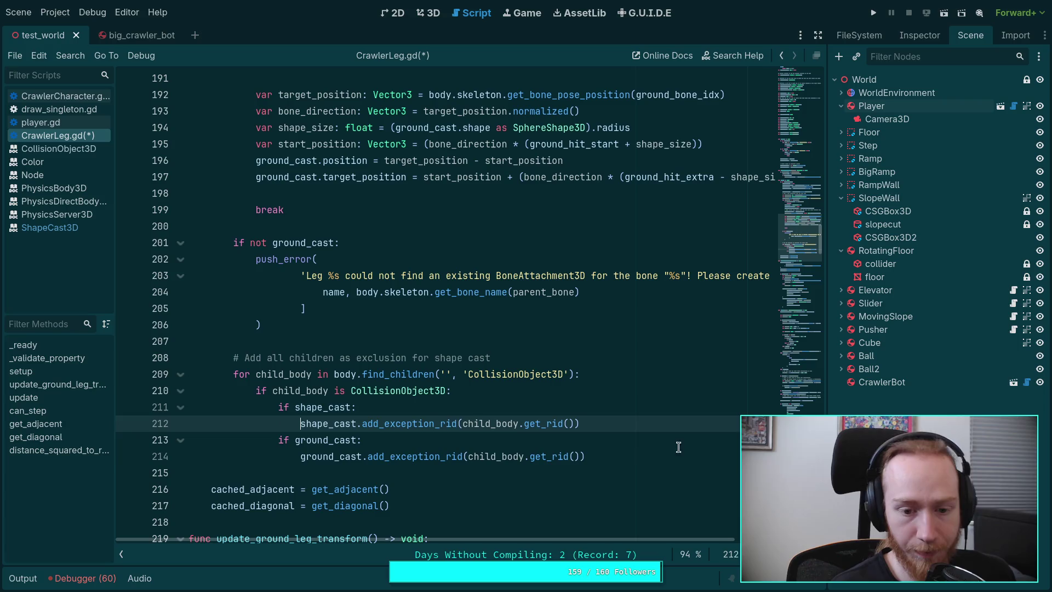
left_click(682, 453)
key("ctrl+s")
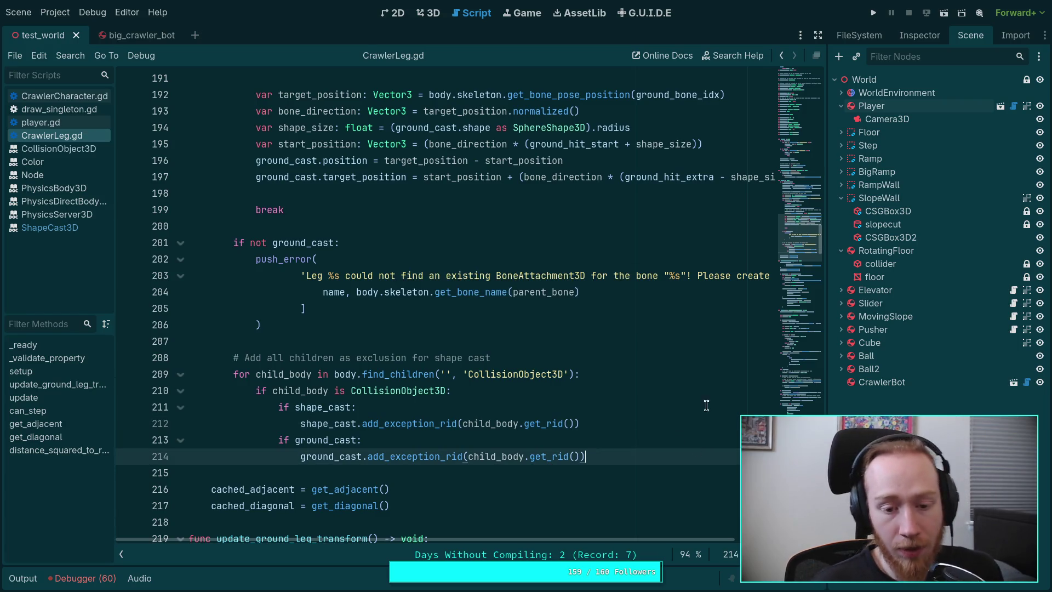
key("F5")
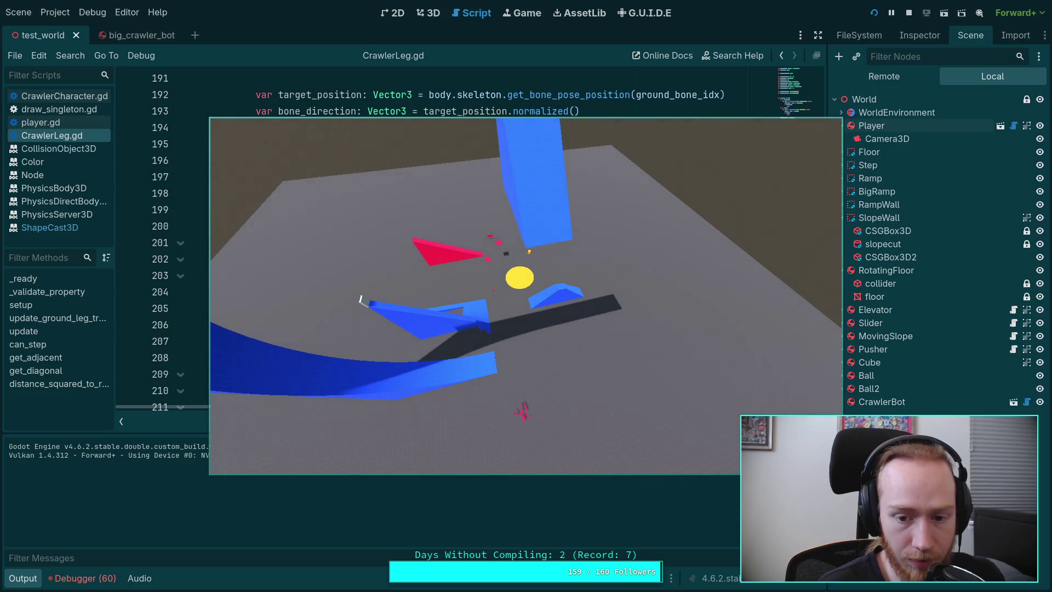
Stop the game, restore CrawlerCharacter.gd's 'touched ground!' print under the had_ground check, and run again.
left_click(909, 14)
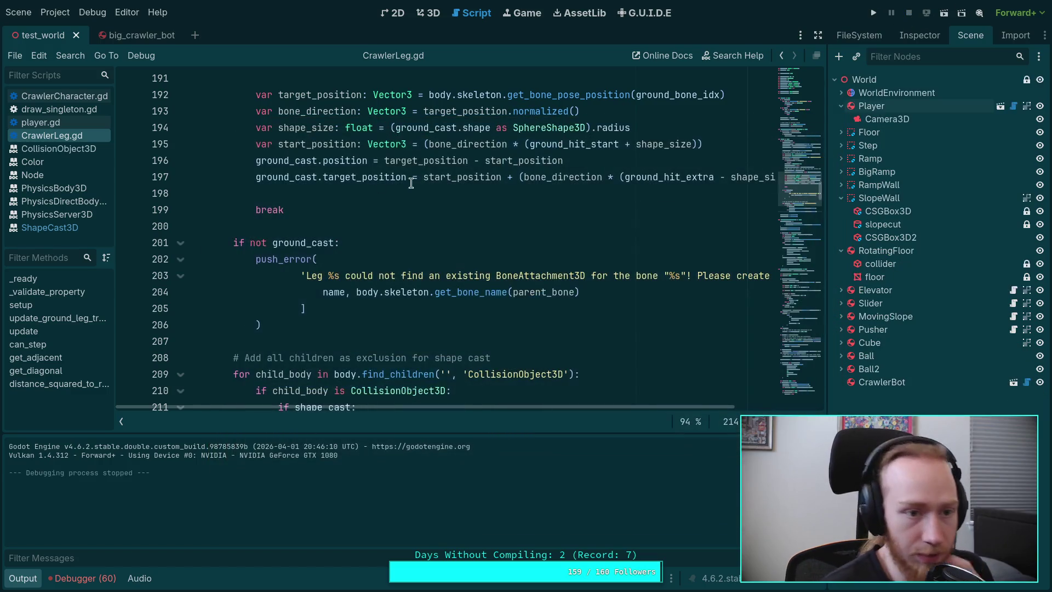
left_click(94, 99)
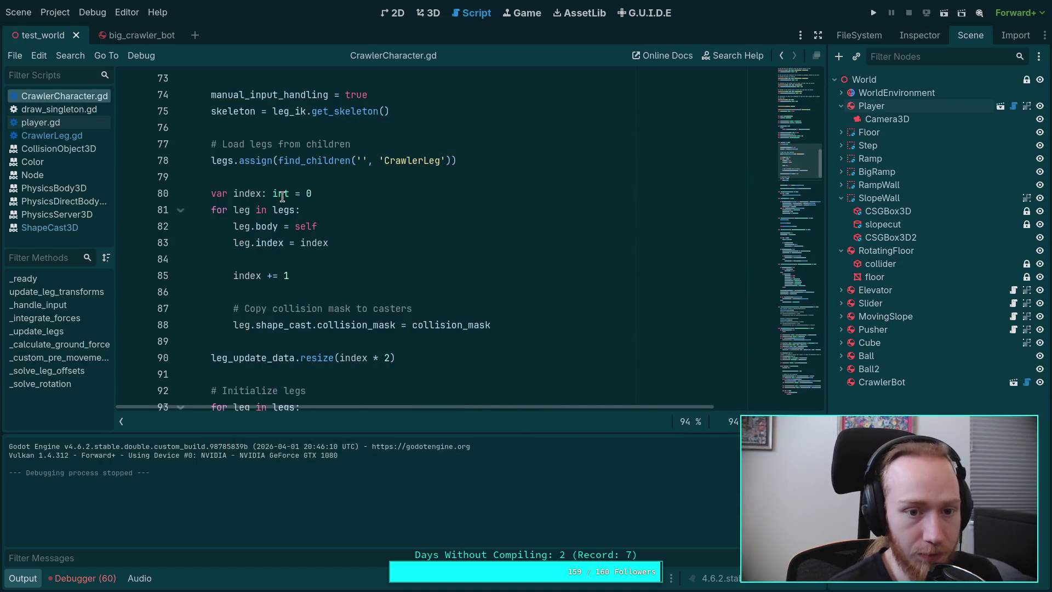
scroll(359, 223, "down", 9)
scroll(381, 220, "up", 2)
scroll(381, 220, "down", 4)
key("ctrl+z")
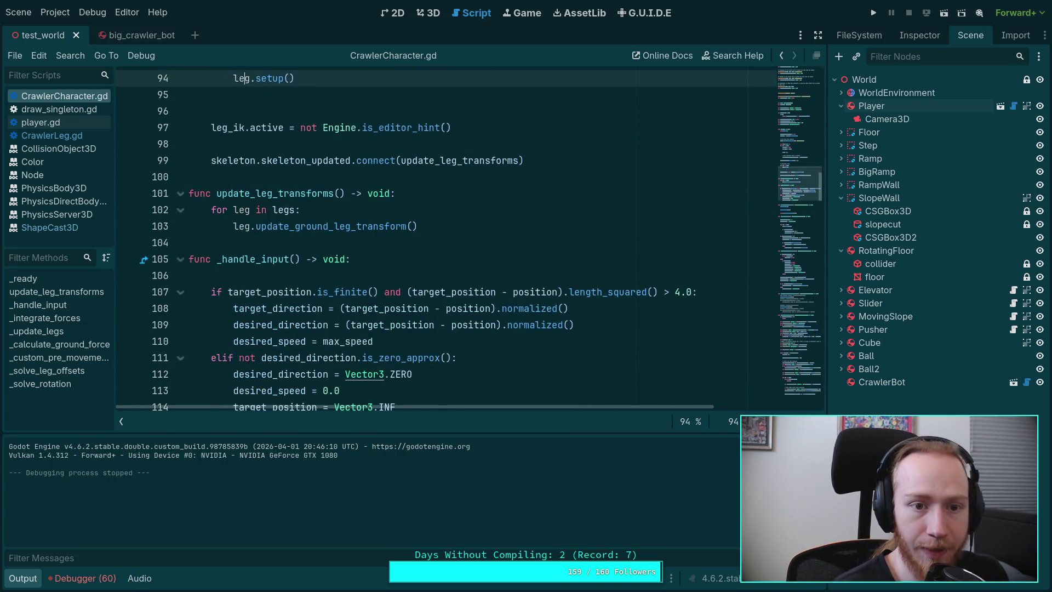
key("ctrl+z")
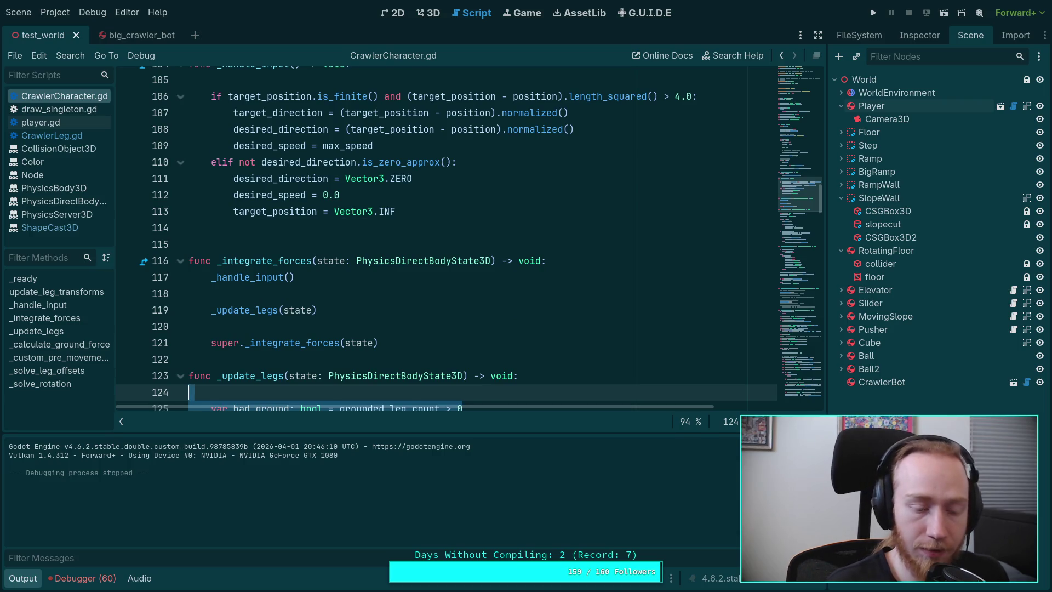
key("ctrl+z")
key("ctrl+z")
key("ctrl+z")
key("ctrl+z")
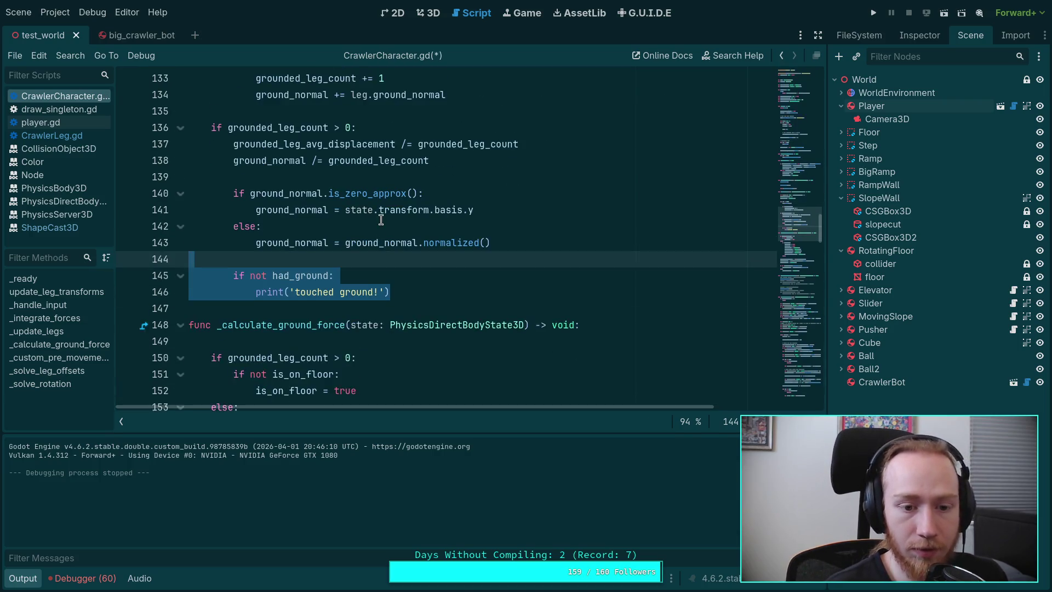
scroll(521, 193, "up", 4)
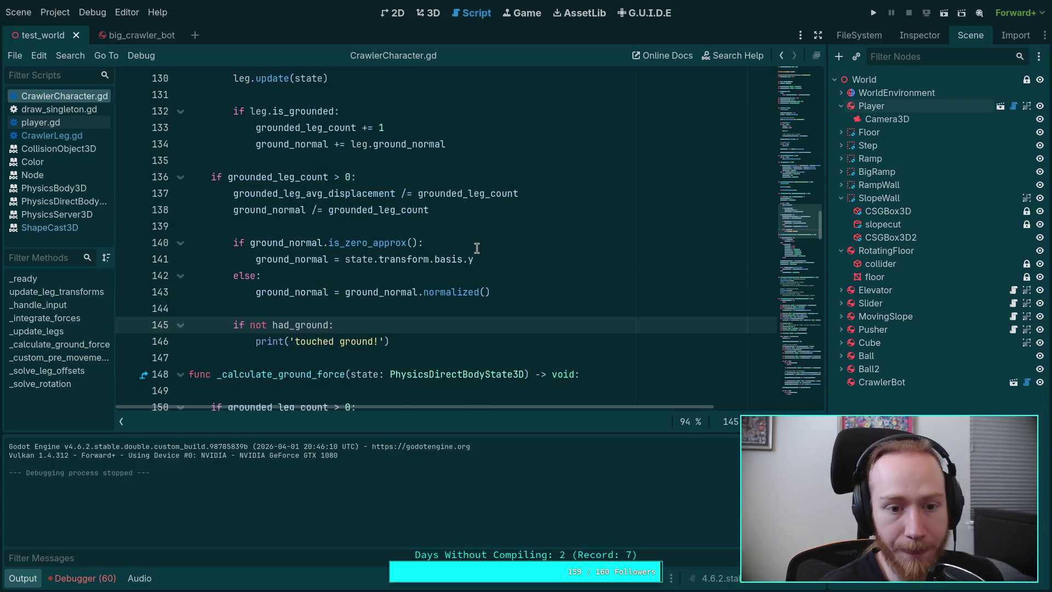
left_click(874, 15)
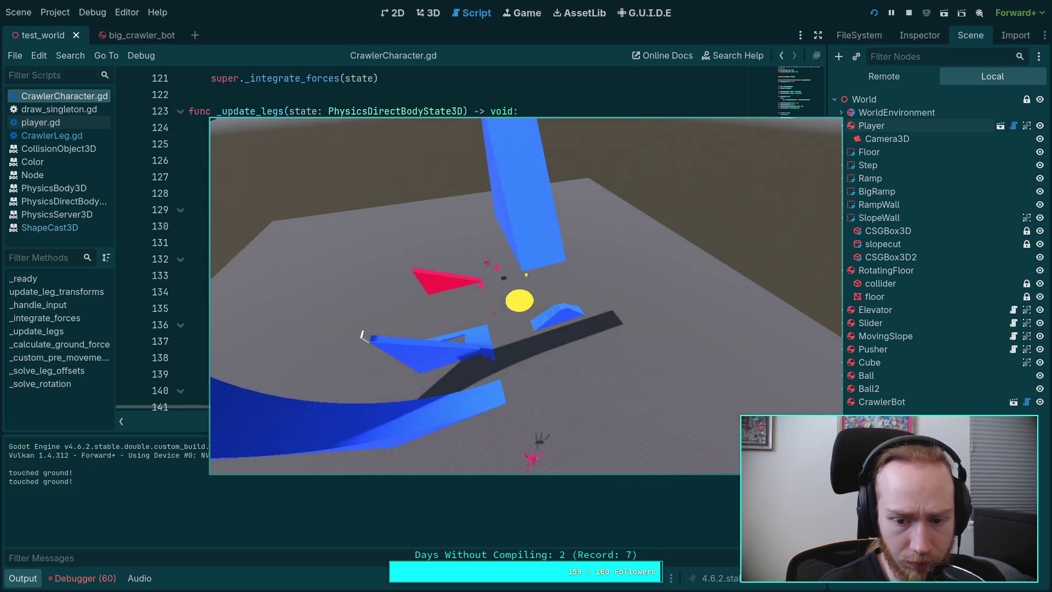
Restart the game several times to watch for 'touched ground!' in the log, then stop it with F8.
left_click(909, 14)
key("F5")
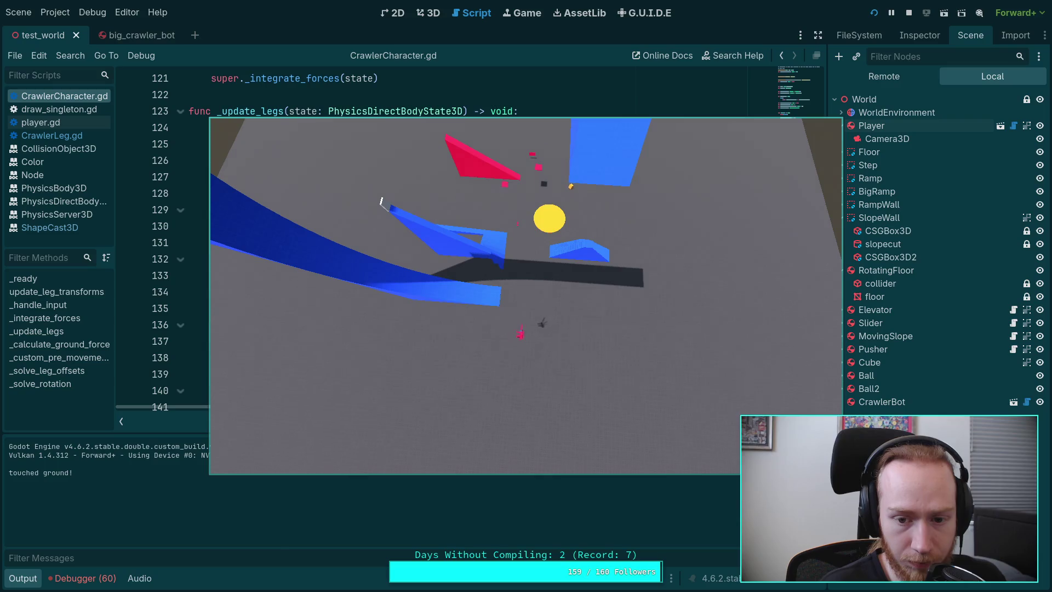
left_click(908, 12)
left_click(873, 13)
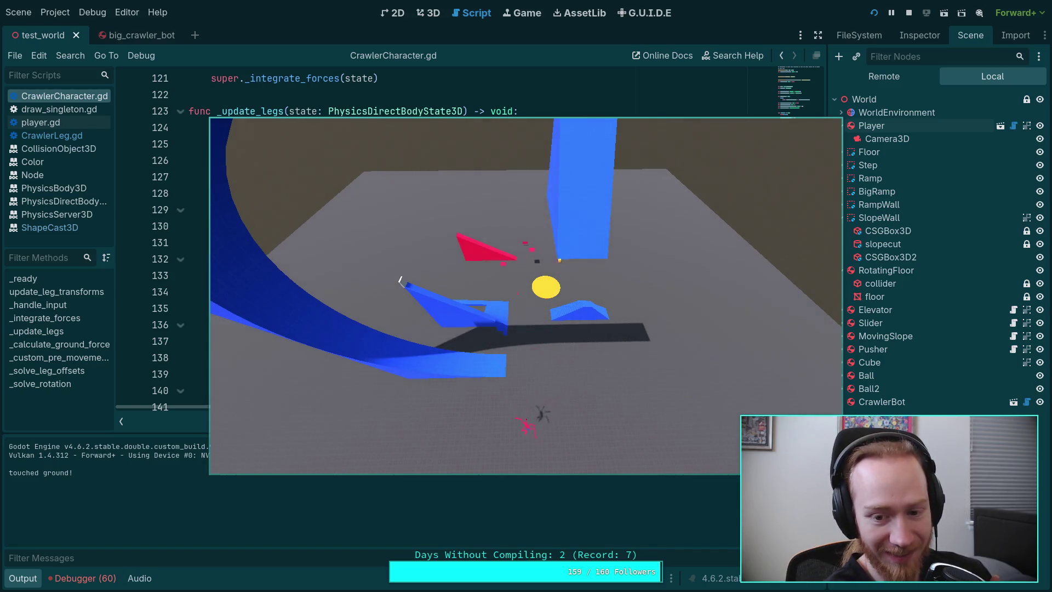
key("F8")
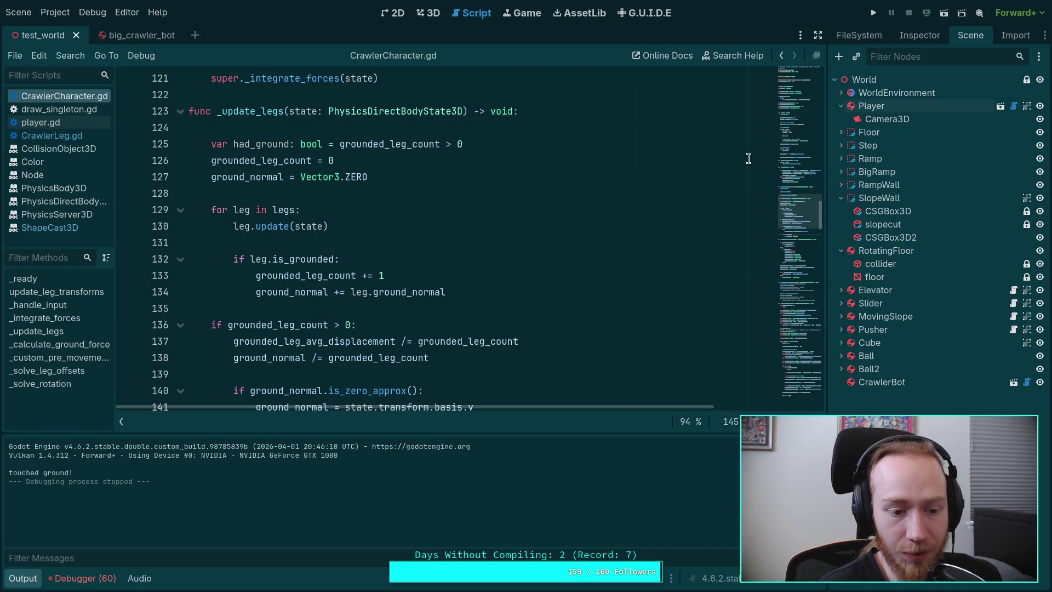
Change CrawlerLeg.gd line 210 to 'if false and child_body is CollisionObject3D:' and run the game.
left_click(12, 585)
scroll(333, 438, "down", 1)
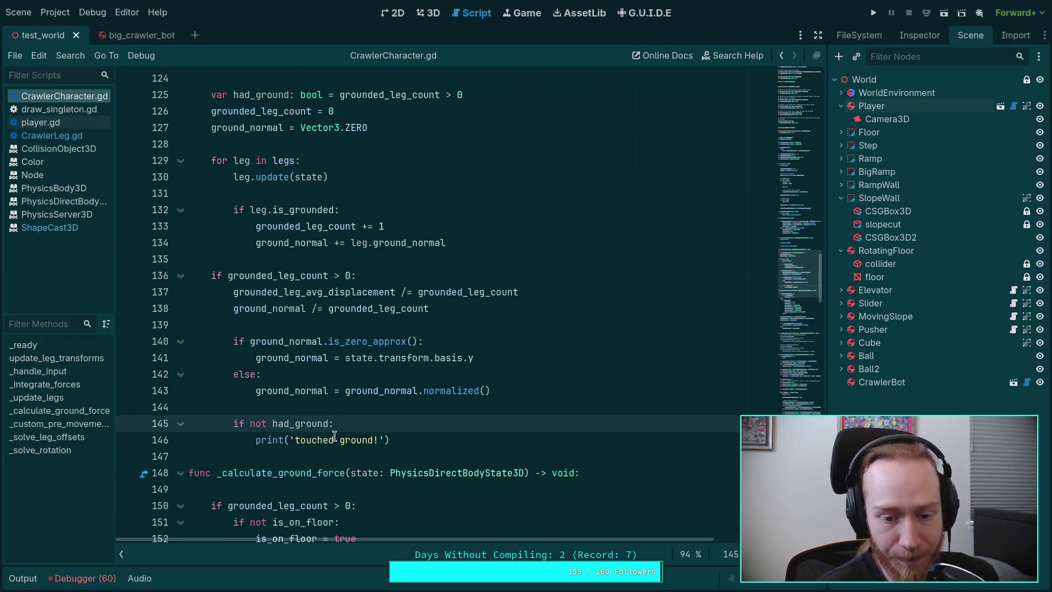
scroll(458, 432, "down", 15)
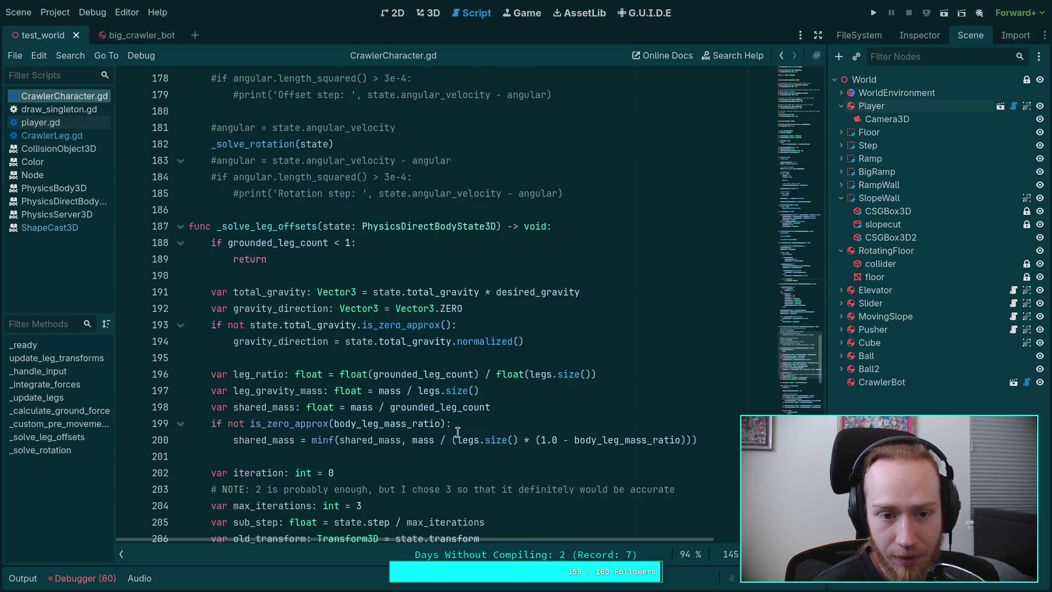
scroll(410, 364, "down", 15)
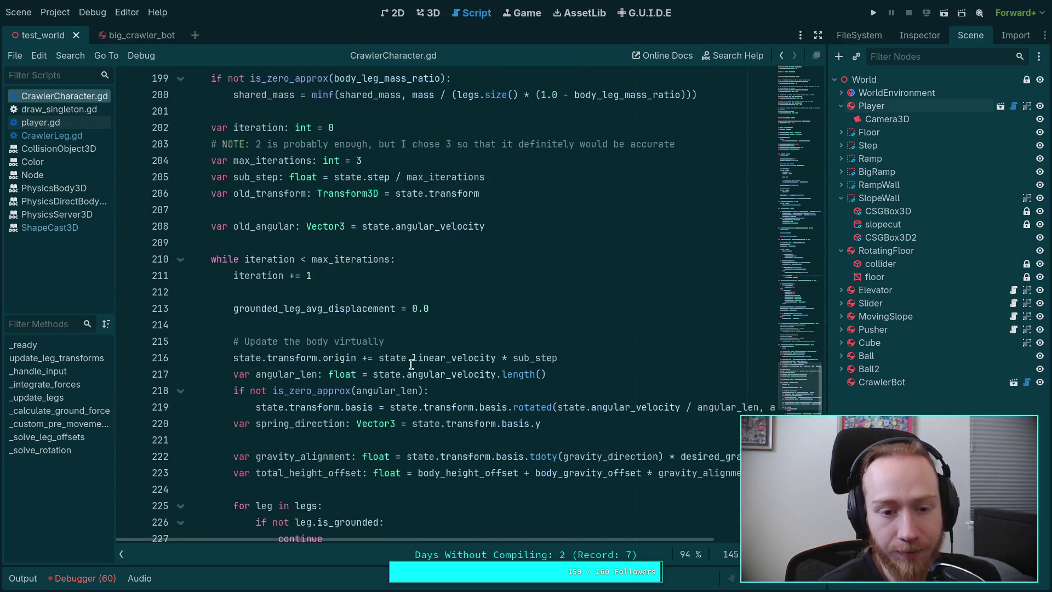
left_click(52, 135)
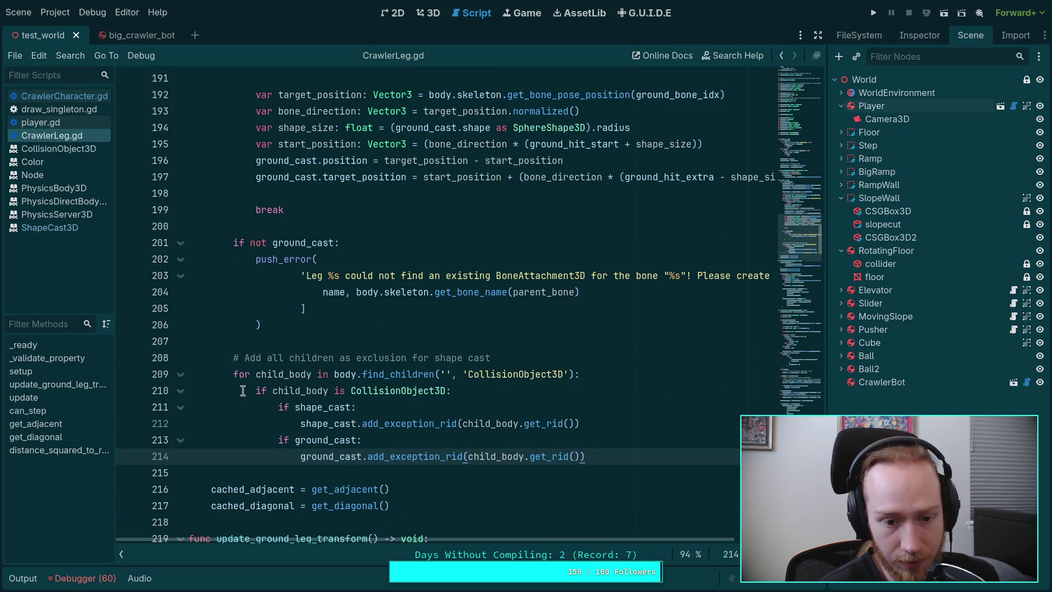
left_click(268, 390)
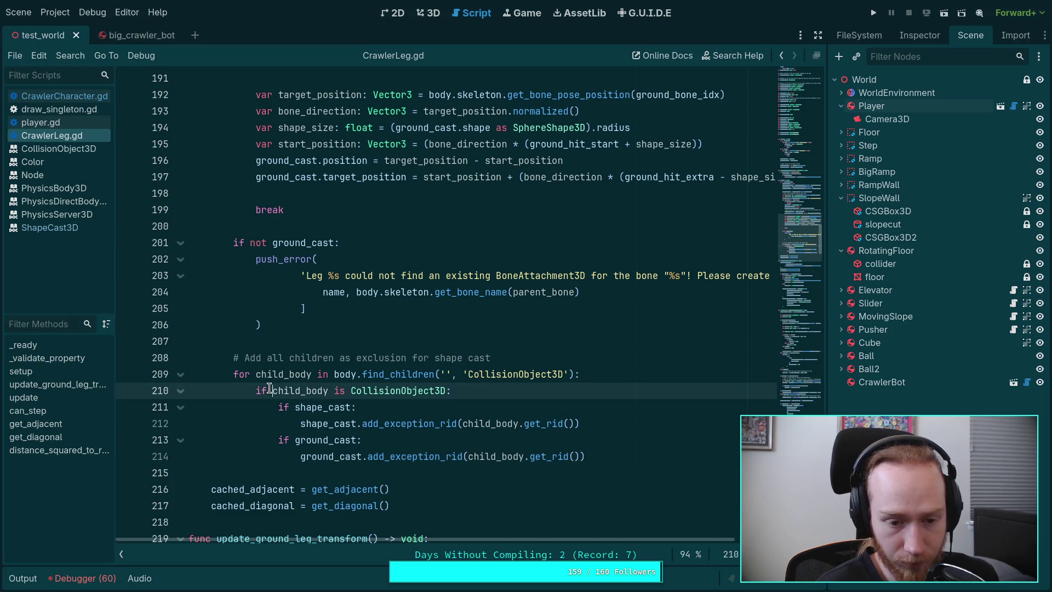
type("fa")
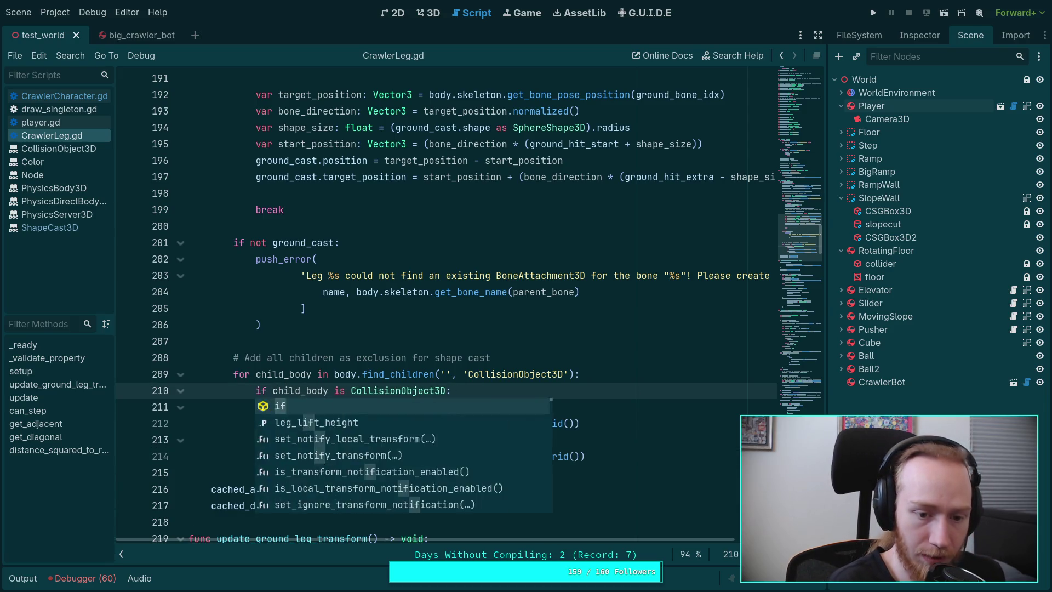
type("lse an")
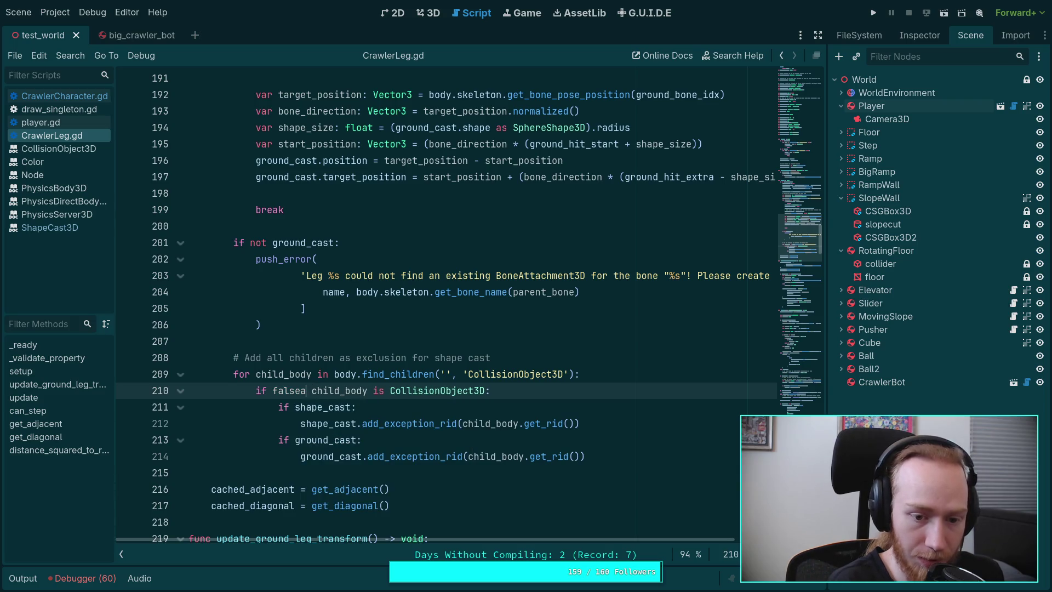
type("d")
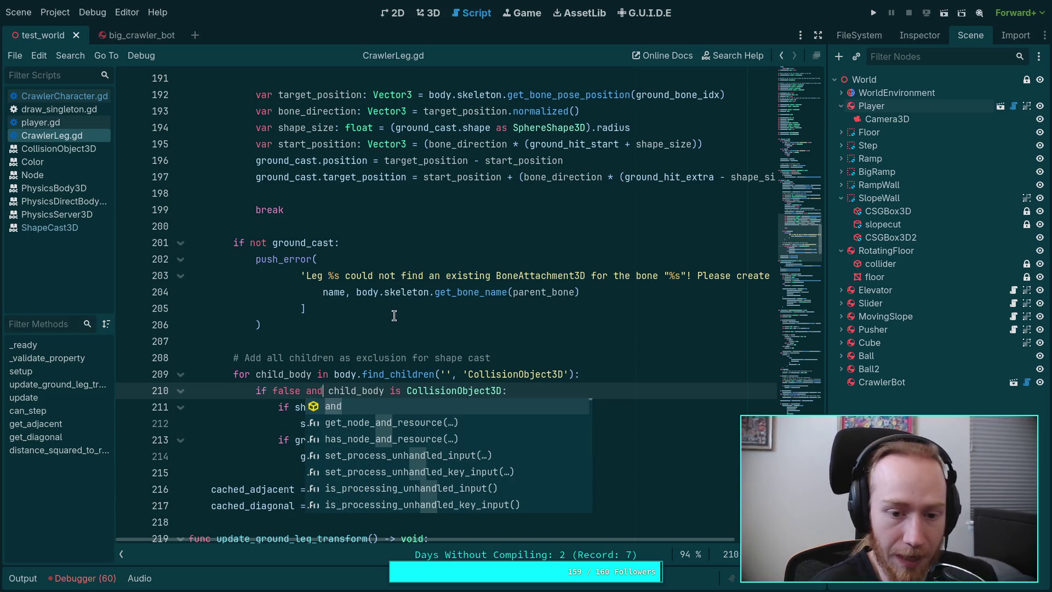
key("F5")
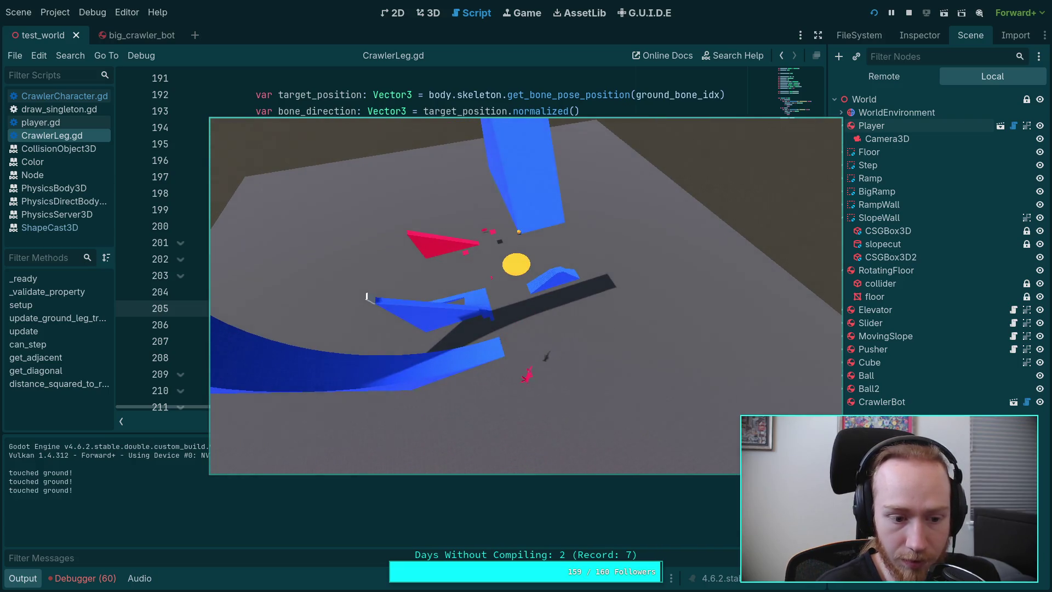
Restart and stop the game, then remove 'false and' from line 210 and save CrawlerLeg.gd.
left_click(878, 15)
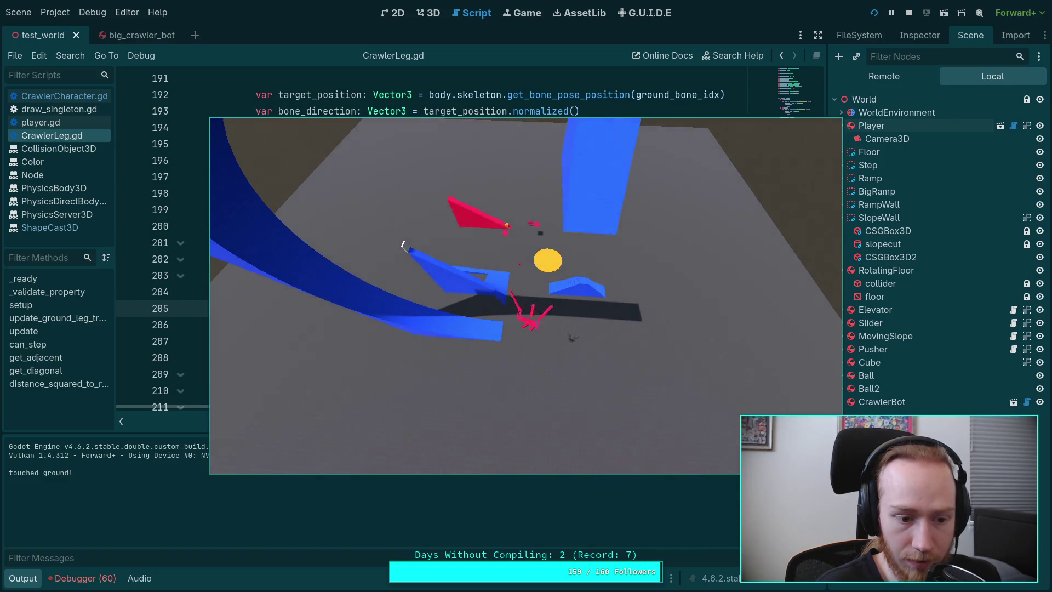
left_click(944, 14)
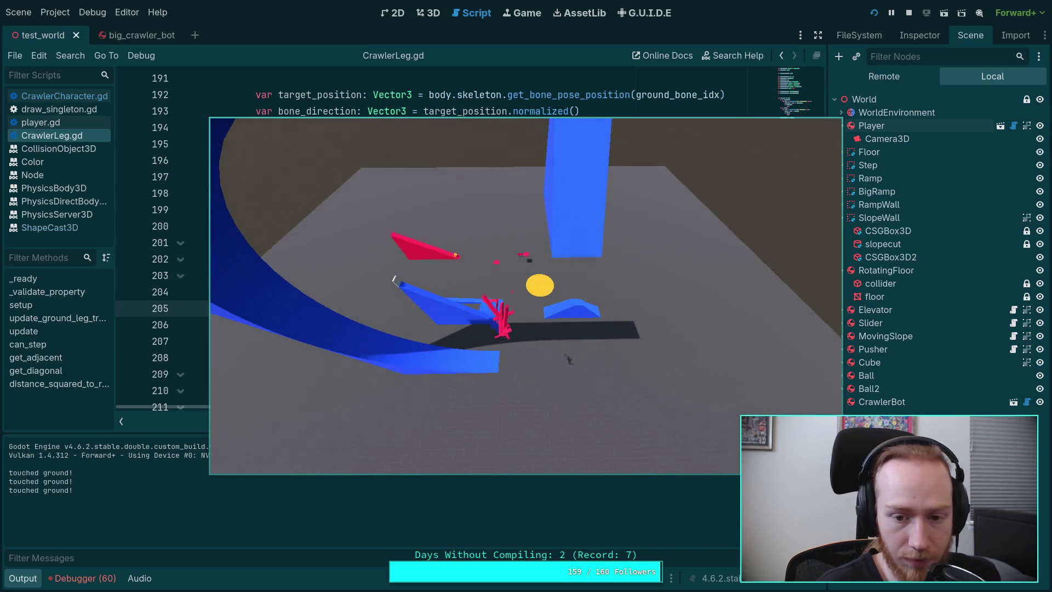
left_click(909, 13)
scroll(291, 289, "down", 3)
left_click_drag(274, 242, 330, 242)
key("ctrl+s")
scroll(712, 142, "up", 3)
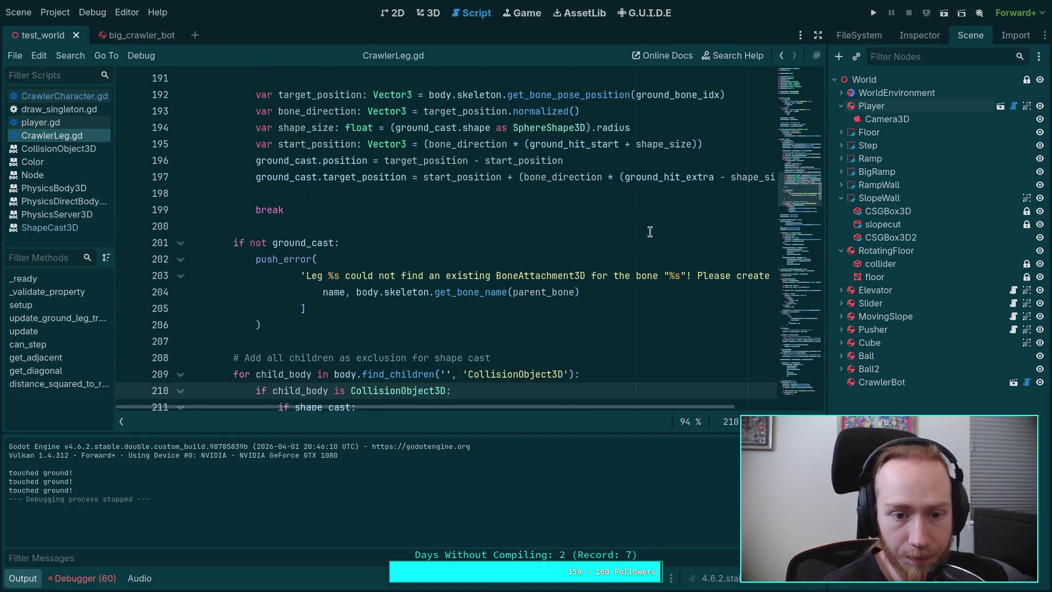
Hide the output panel, show CrawlerCharacter.gd's spring-force loop near line 253, and launch the project.
scroll(629, 213, "down", 2)
left_click(26, 585)
scroll(208, 472, "up", 15)
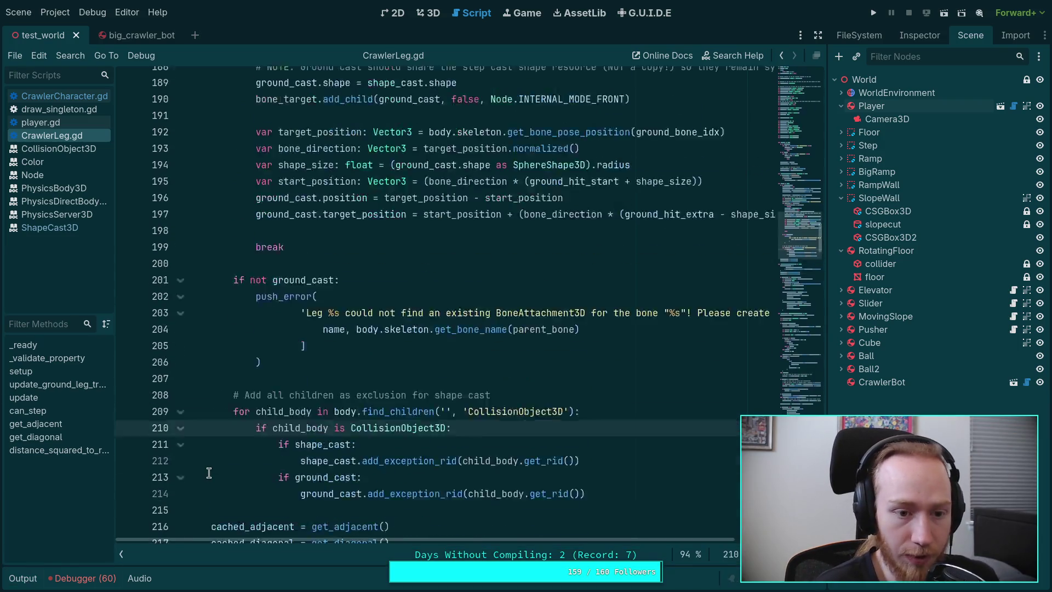
scroll(302, 420, "up", 10)
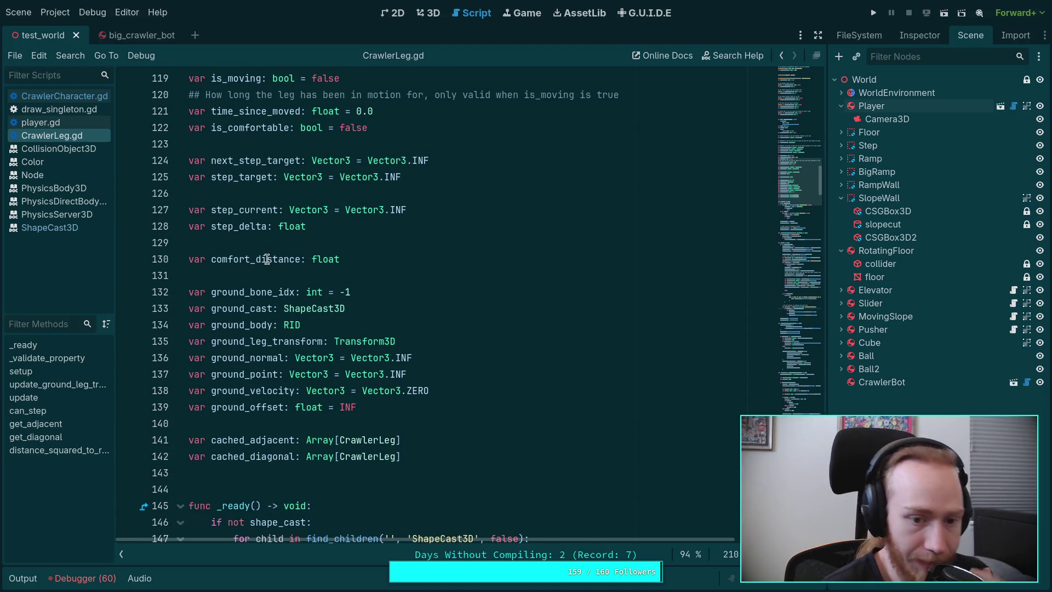
left_click(81, 97)
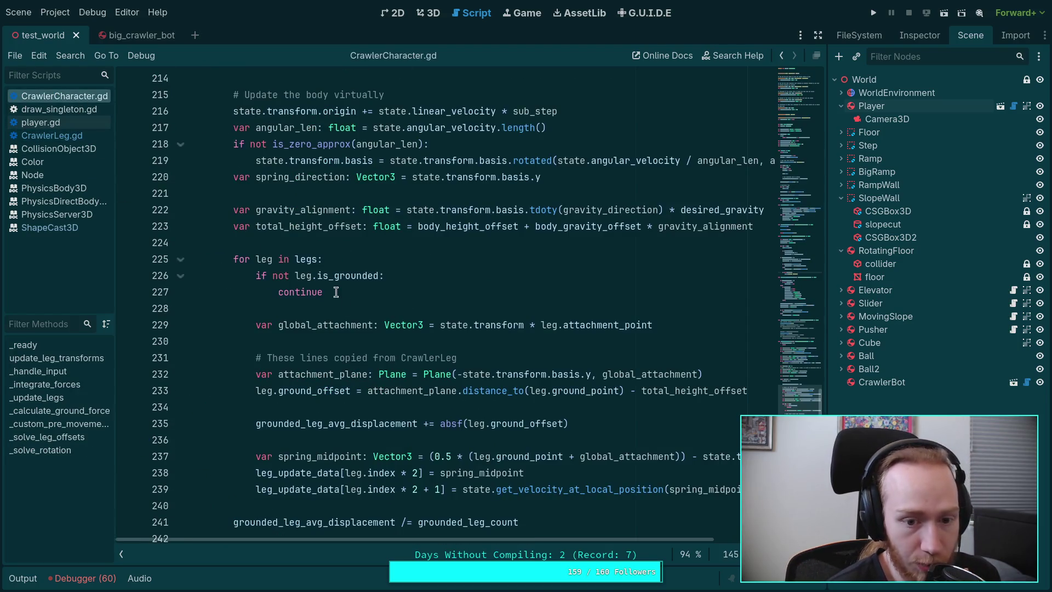
scroll(439, 352, "down", 9)
scroll(438, 352, "down", 4)
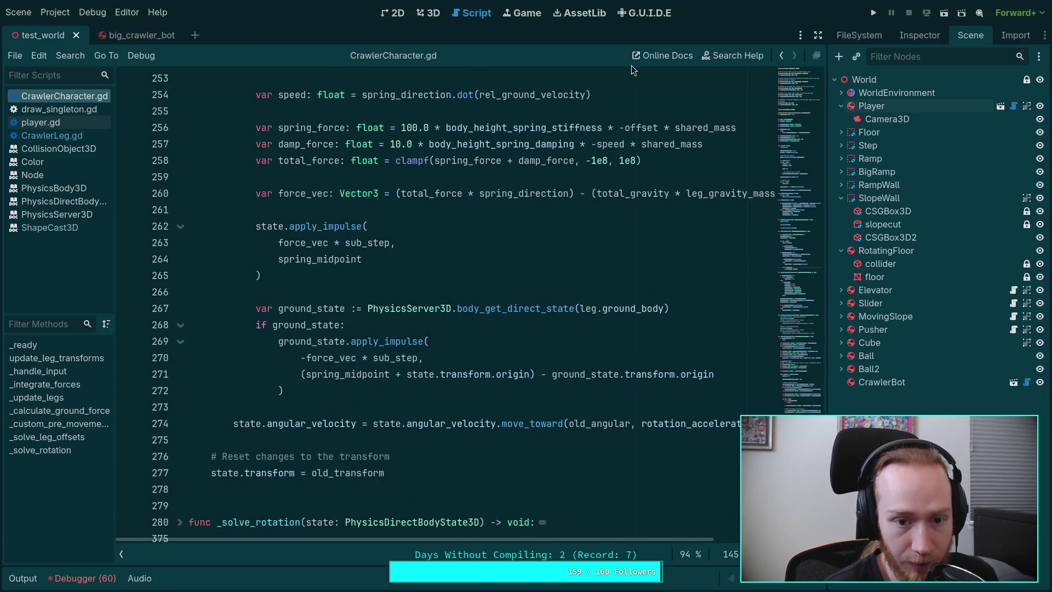
left_click(872, 13)
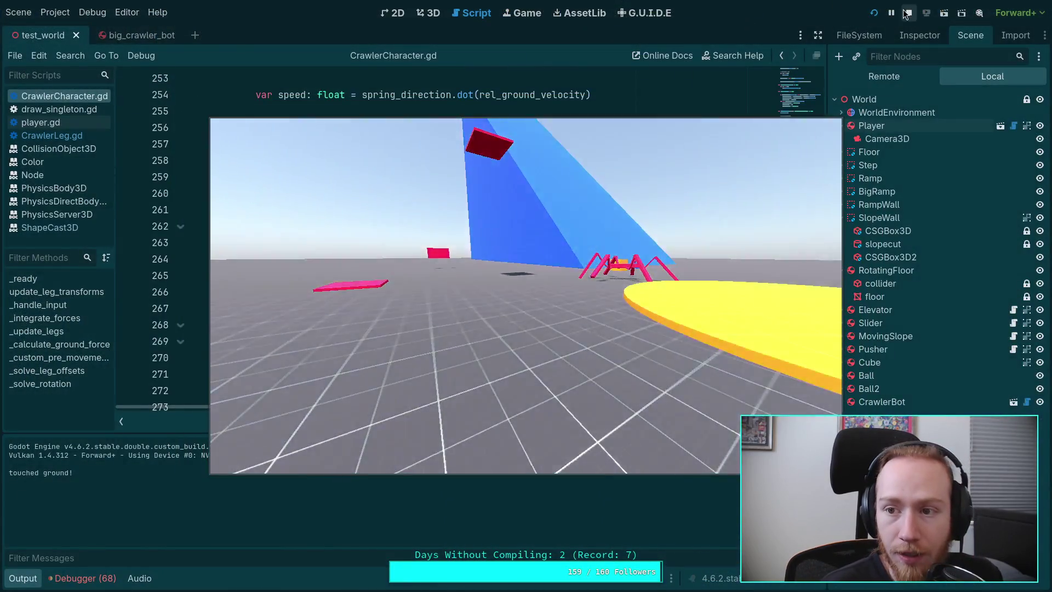
Stop the running game after play-testing the crawler.
left_click(908, 12)
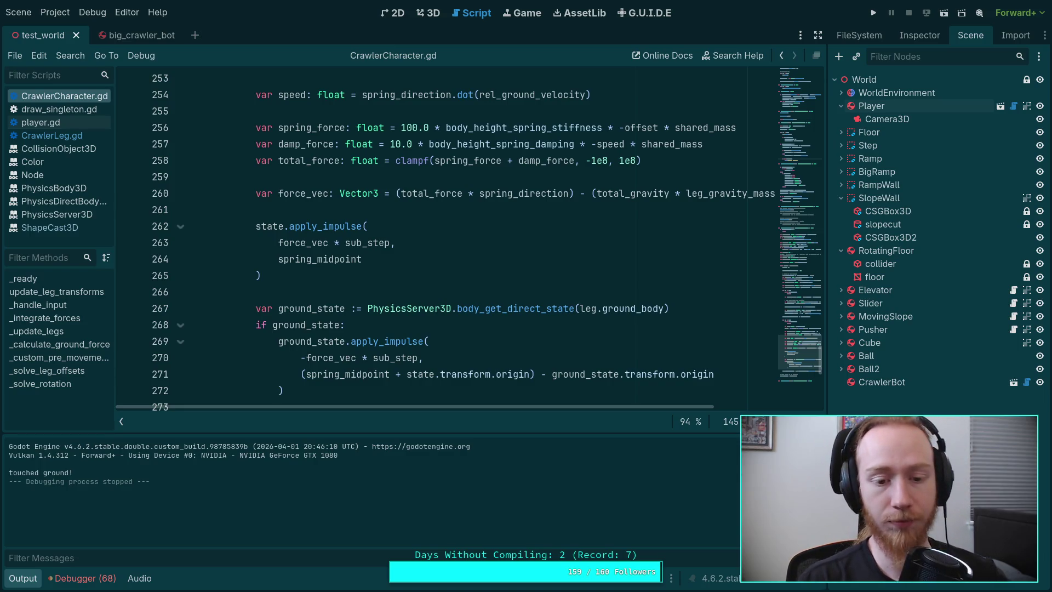
Hide the Output panel and select the ground_state.apply_impulse block on lines 269–272.
left_click(32, 582)
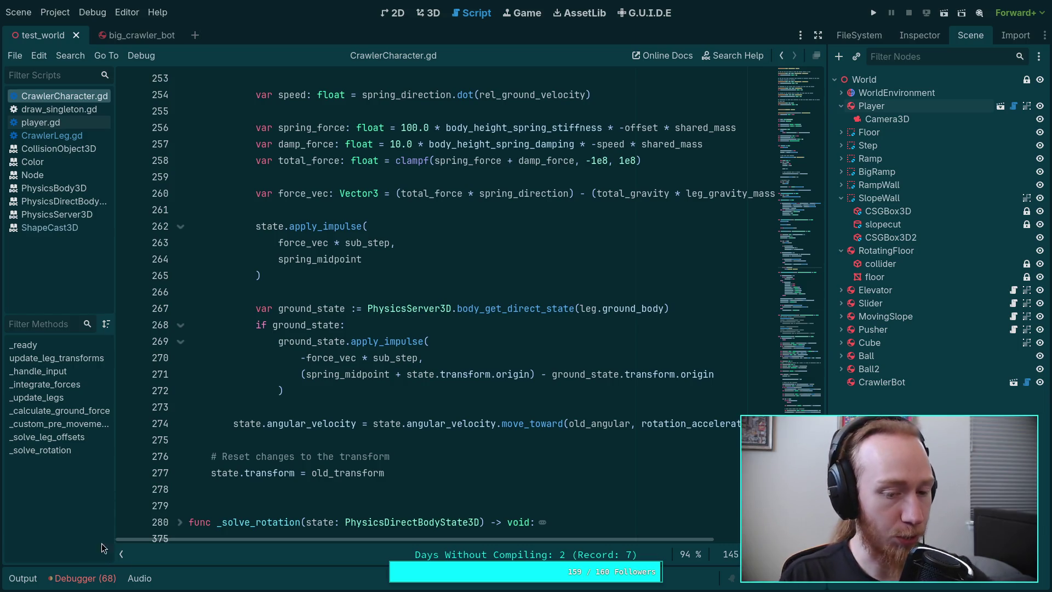
left_click(404, 436)
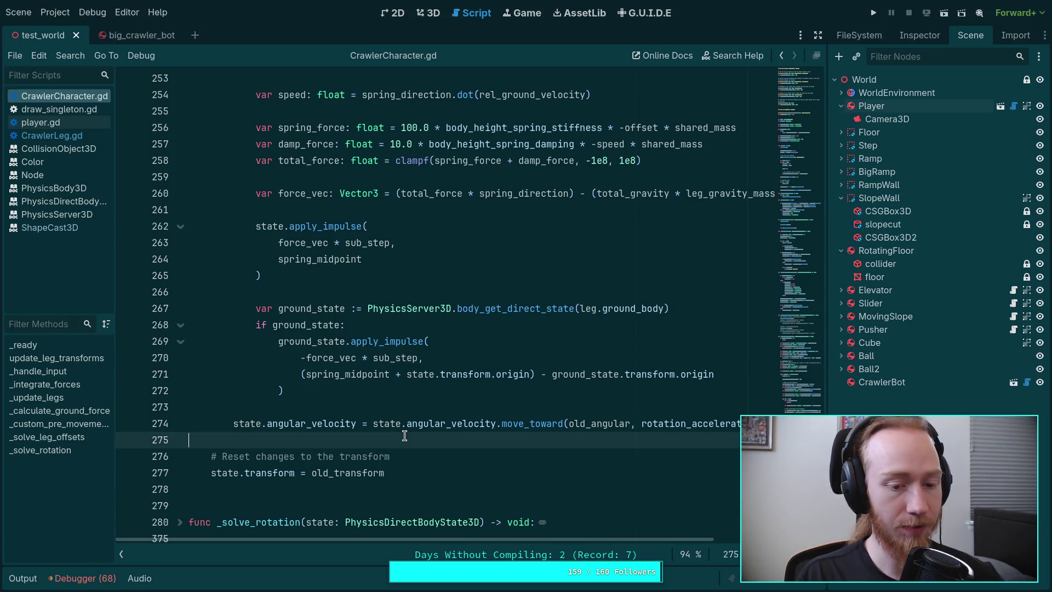
left_click(349, 488)
left_click_drag(411, 390, 262, 341)
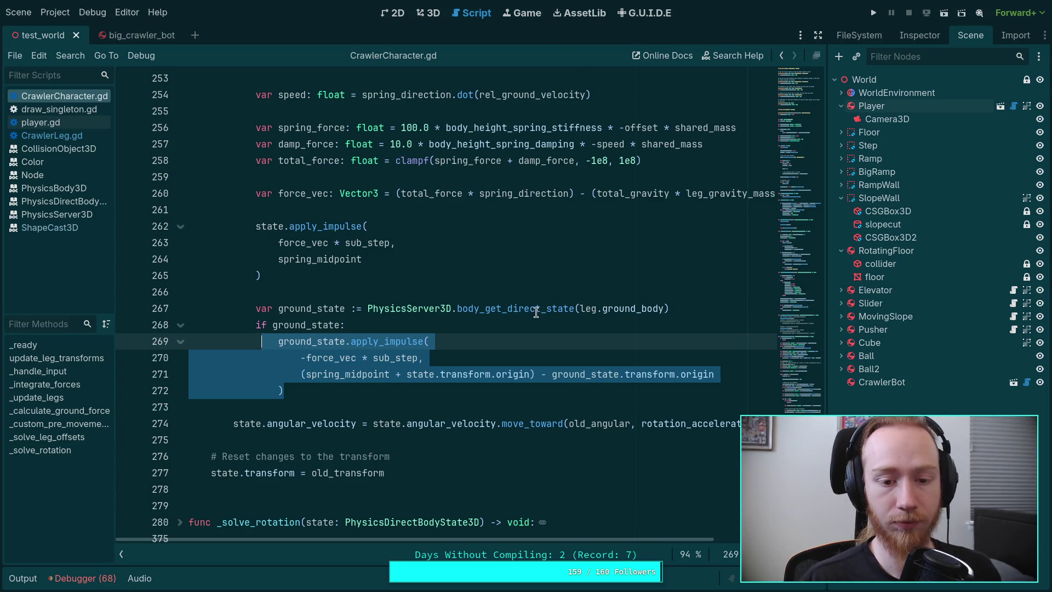
mouse_move(537, 312)
left_click(420, 14)
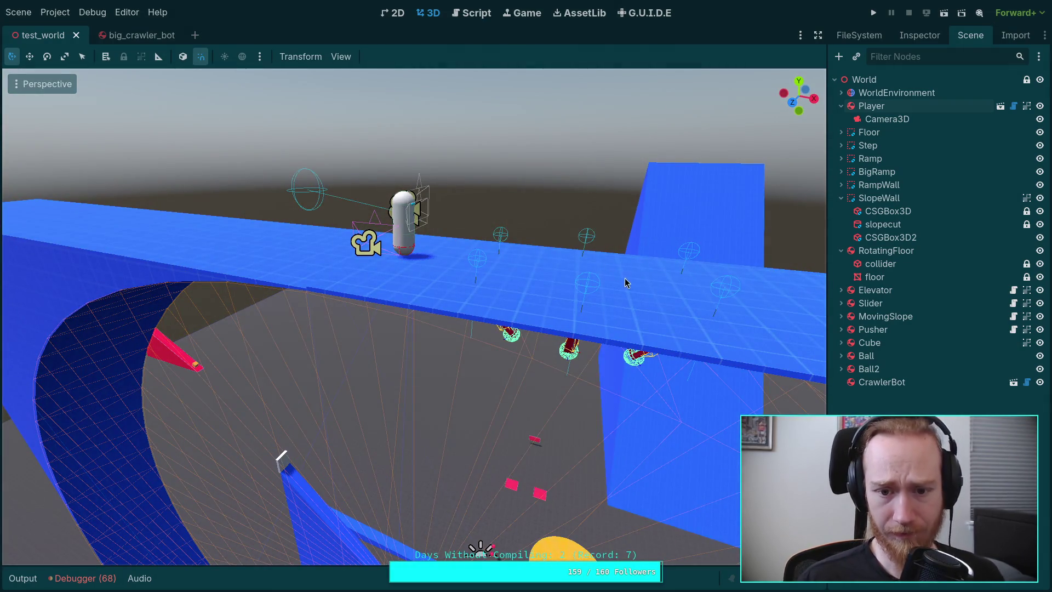
Duplicate CrawlerBot as CrawlerBot2 and move the copy down toward the floor.
left_click_drag(623, 278, 685, 280)
left_click(882, 381)
right_click(887, 382)
left_click(897, 382)
mouse_move(304, 200)
left_mouse_down()
mouse_move(350, 466)
mouse_move(471, 159)
mouse_move(448, 315)
mouse_move(427, 285)
mouse_move(434, 383)
left_mouse_up()
key("KP_1")
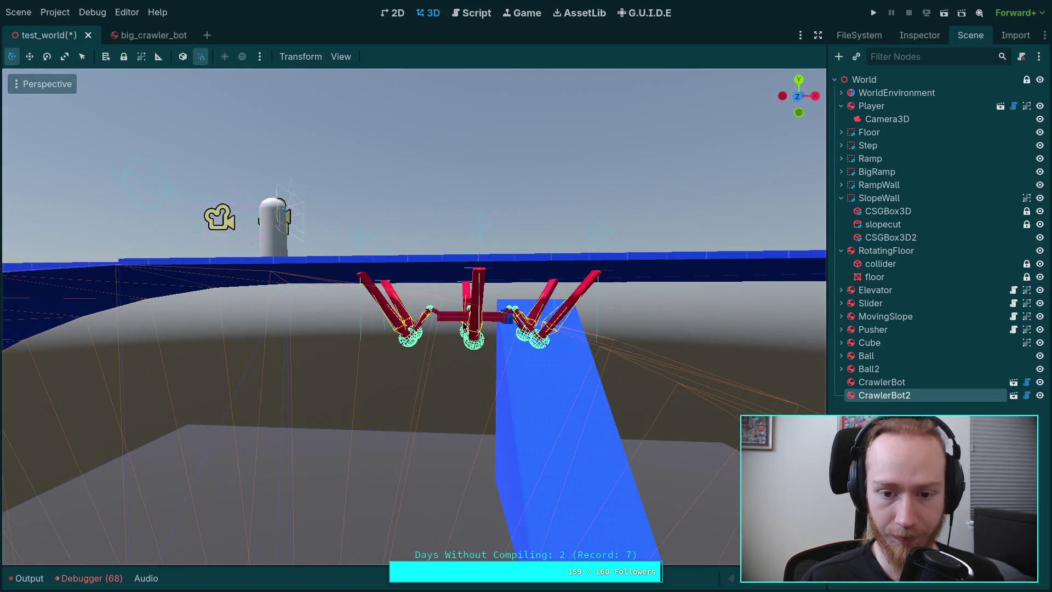
Lower both CrawlerBot and CrawlerBot2 until they rest on the floor.
left_click(472, 328)
left_click_drag(471, 315, 475, 338)
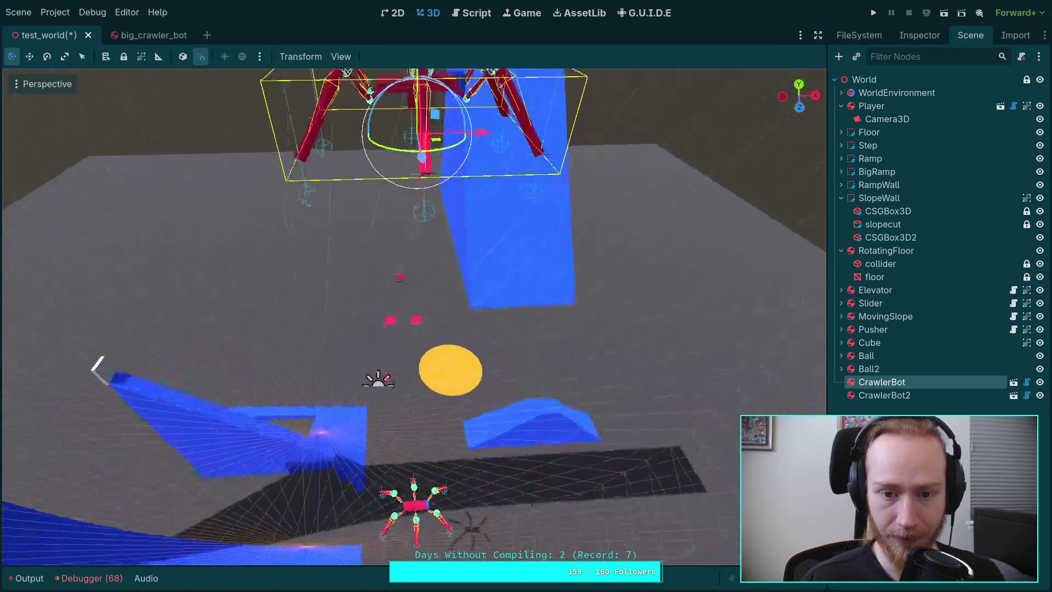
mouse_move(422, 123)
left_mouse_down()
mouse_move(411, 212)
mouse_move(434, 234)
mouse_move(481, 552)
mouse_move(510, 377)
left_mouse_up()
left_click_drag(500, 285, 493, 509)
left_click(324, 227)
left_click_drag(319, 182, 328, 438)
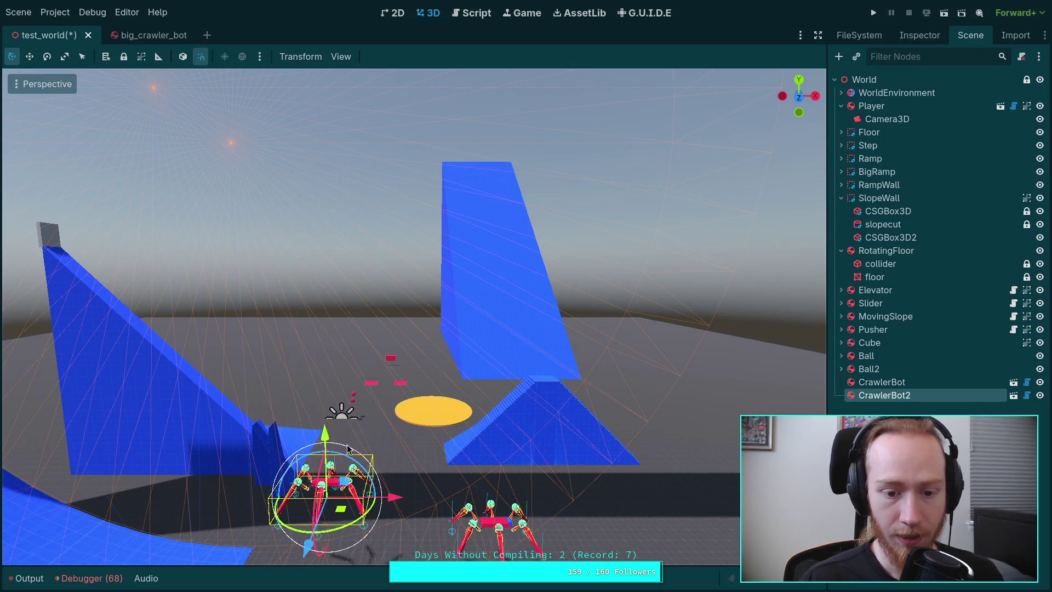
scroll(352, 360, "up", 3)
left_click_drag(303, 130, 306, 301)
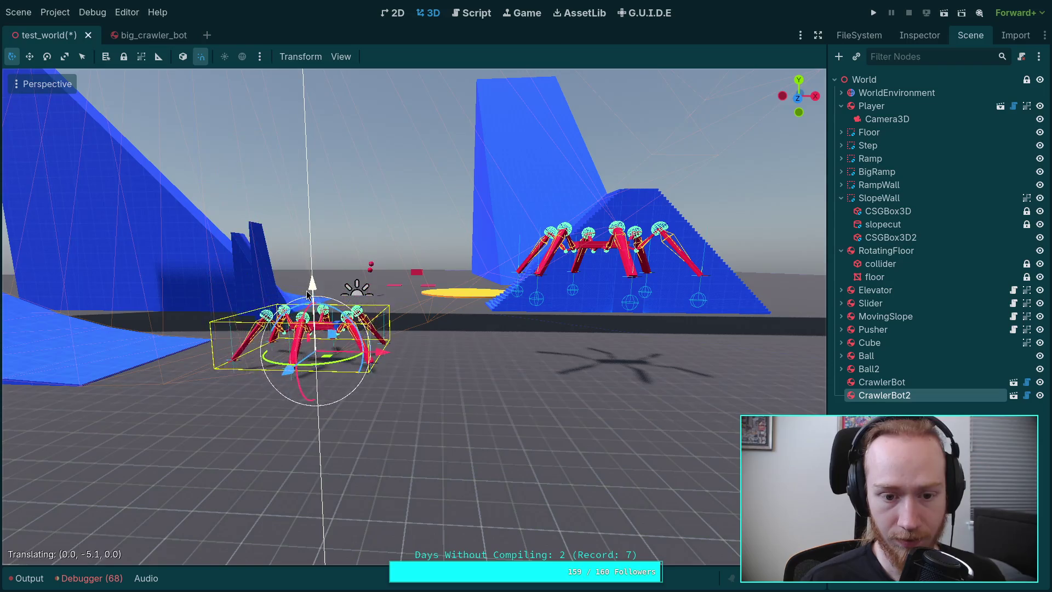
scroll(357, 282, "up", 5)
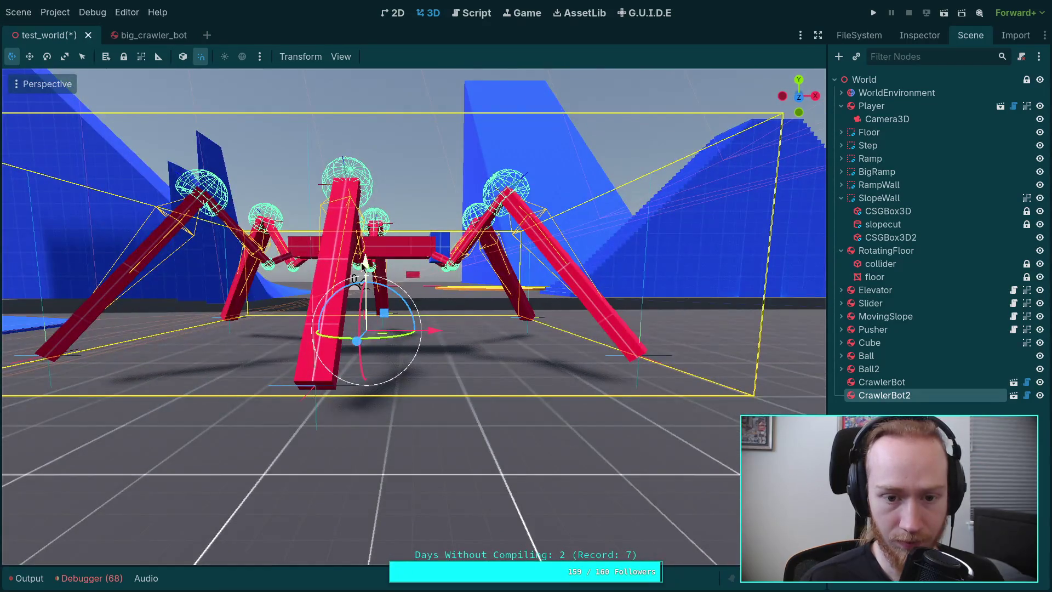
left_click_drag(364, 277, 364, 286)
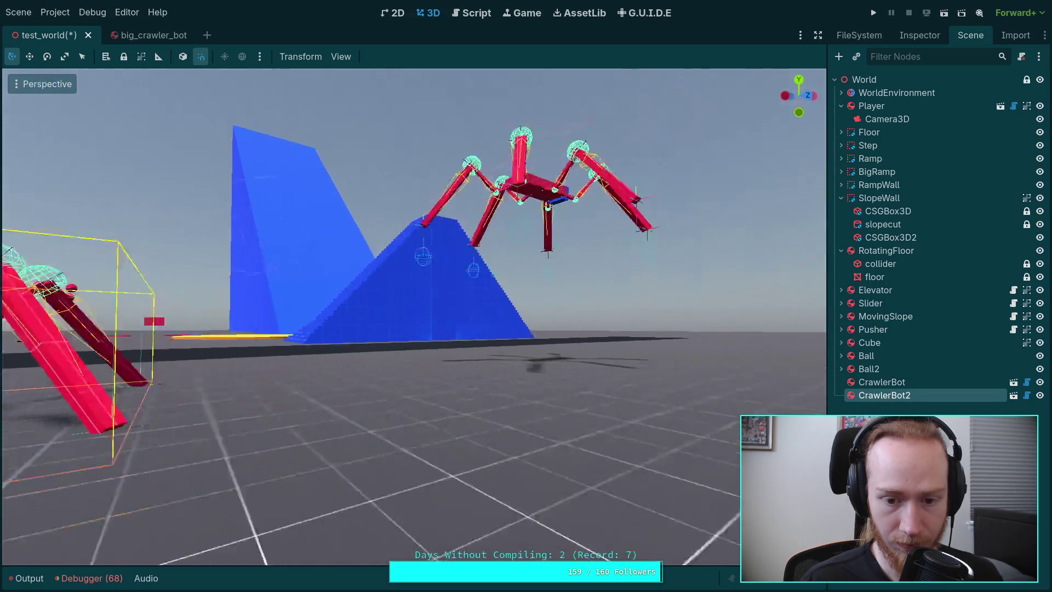
Frame each crawler to check its placement, then run the scene with both bots.
key("f")
left_click(413, 188)
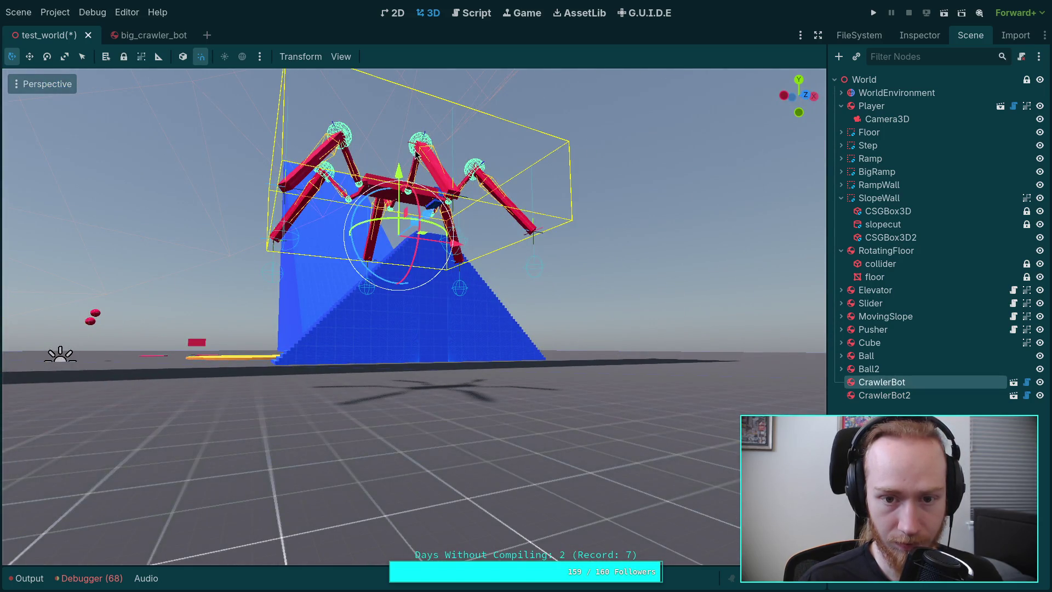
key("f")
scroll(392, 332, "up", 3)
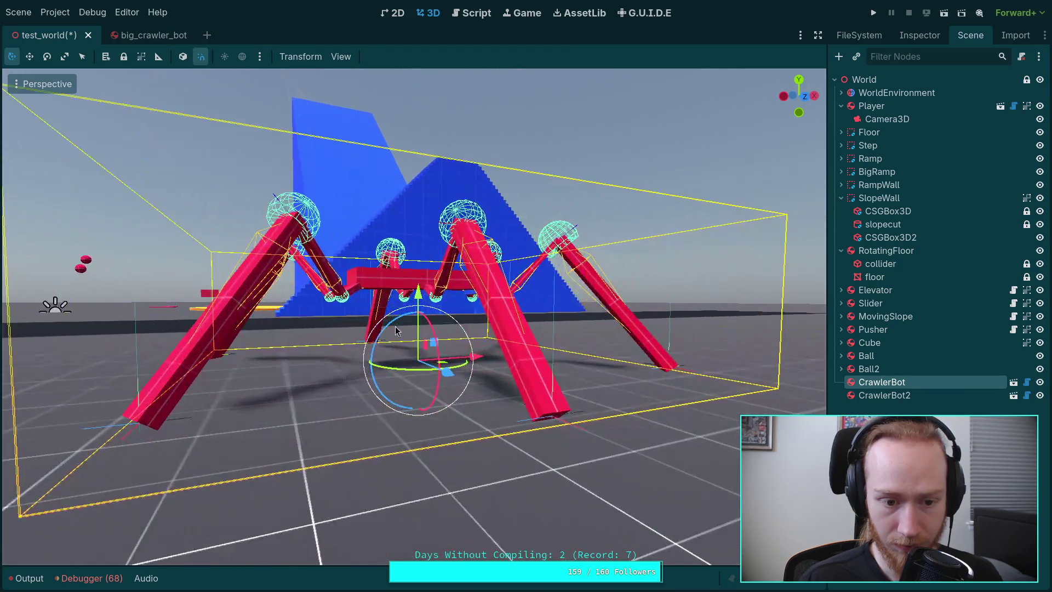
key("w")
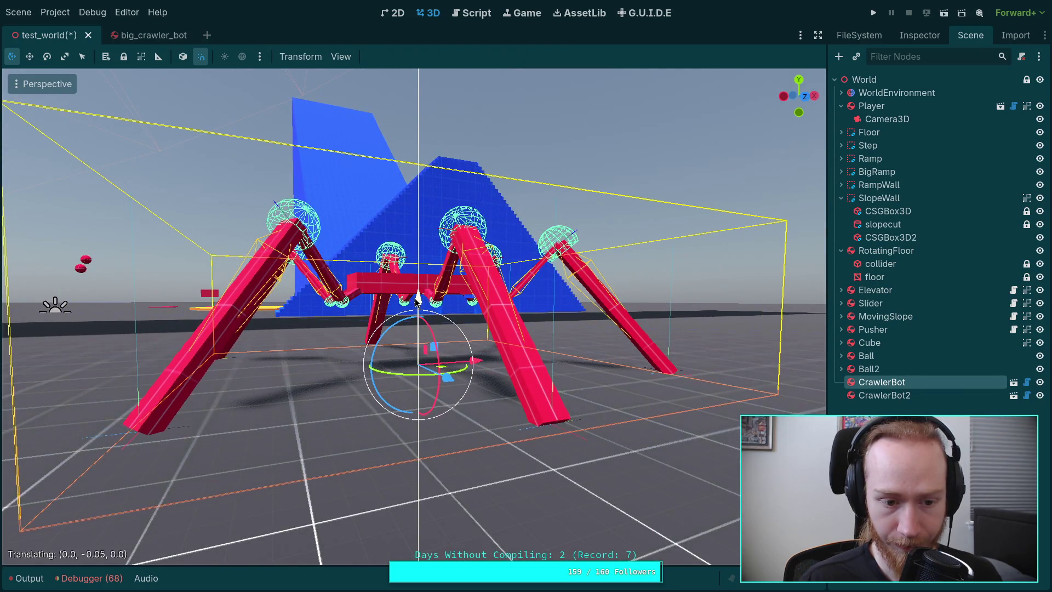
scroll(524, 317, "down", 5)
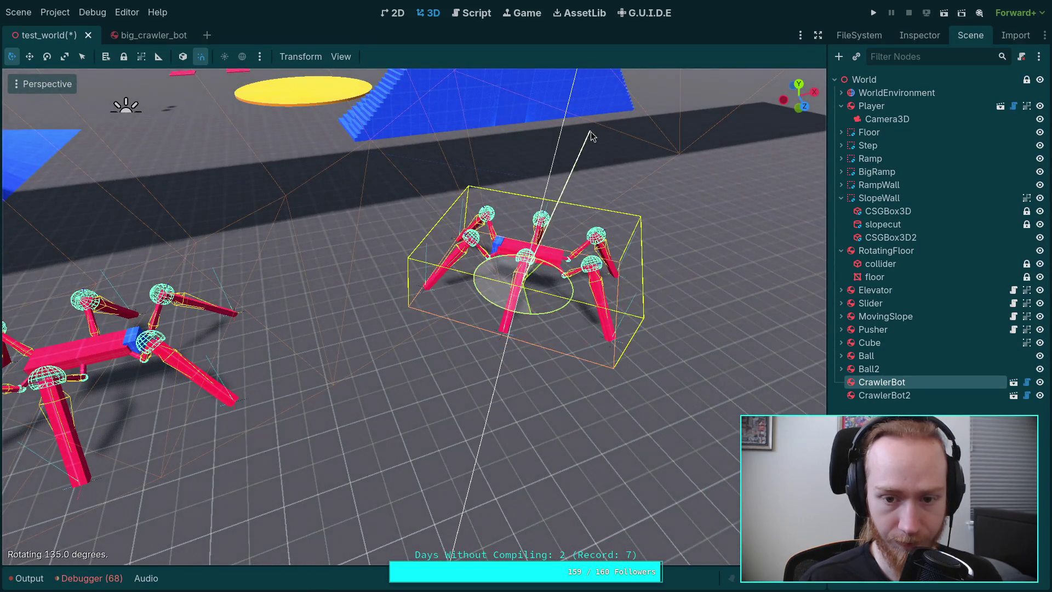
left_click(115, 344)
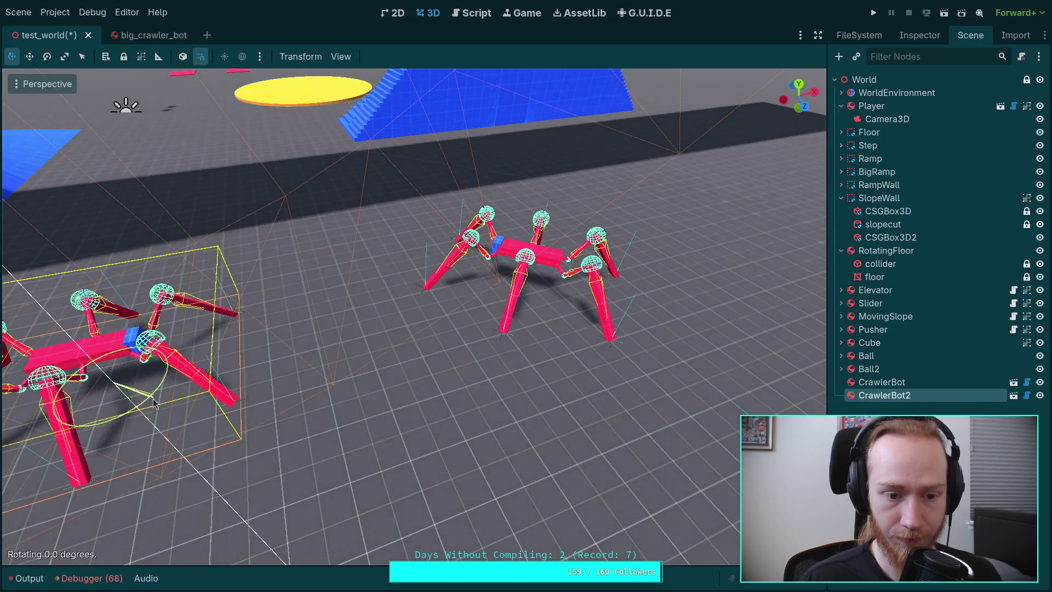
left_click(872, 12)
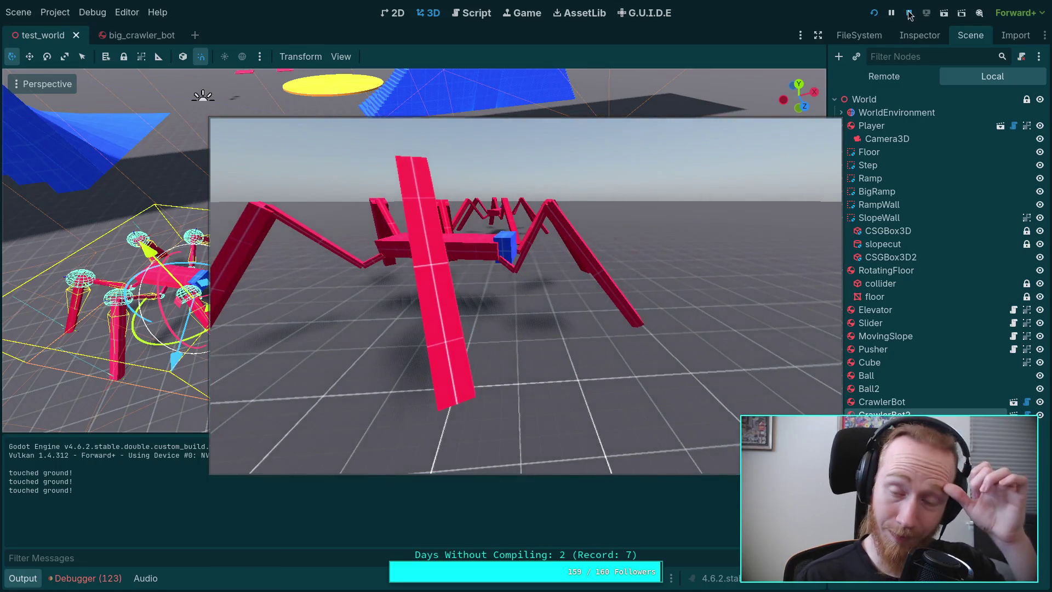
Stop the two-crawler play-test with F8.
key("F8")
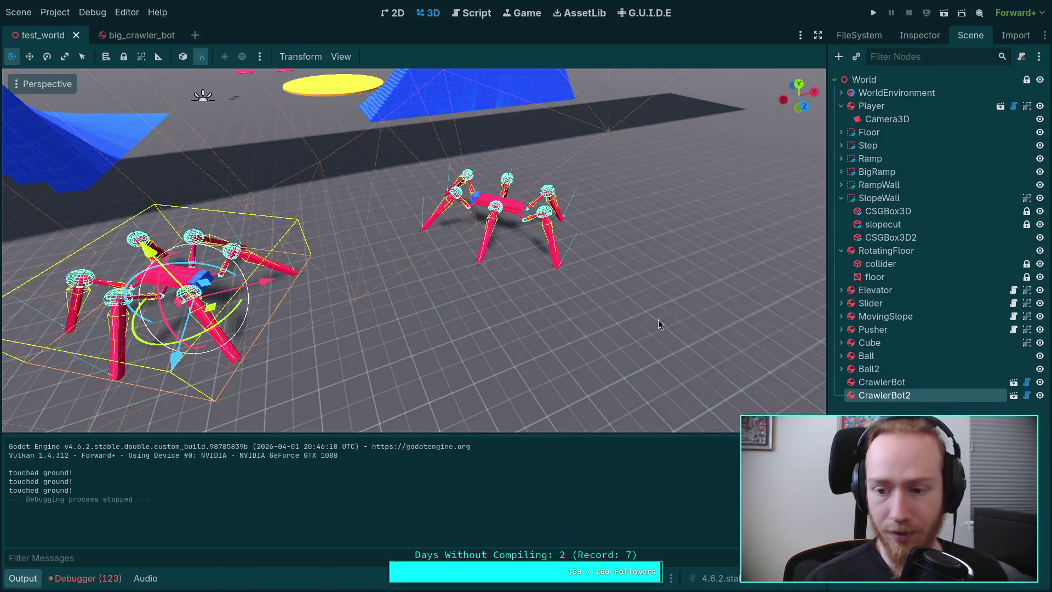
Delete CrawlerBot2 from test_world and rerun the scene with only the original crawler.
left_click(913, 39)
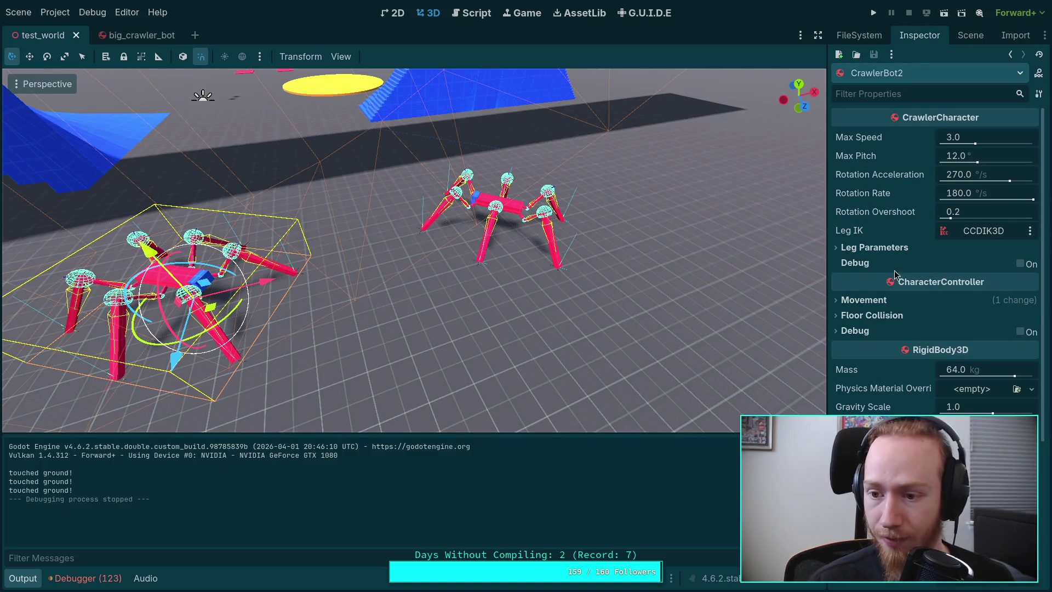
scroll(895, 267, "down", 5)
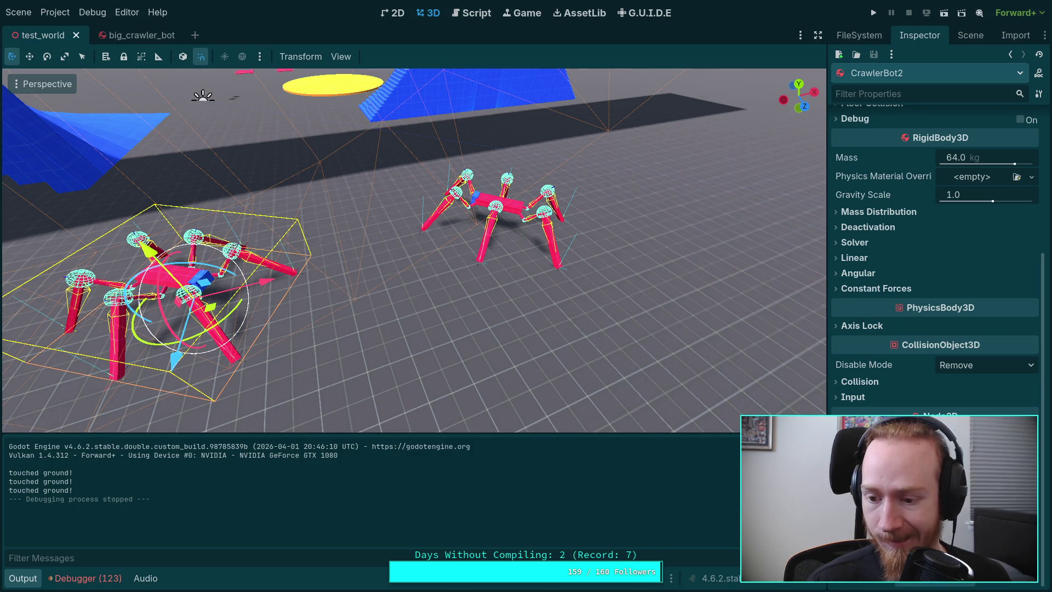
scroll(903, 264, "up", 5)
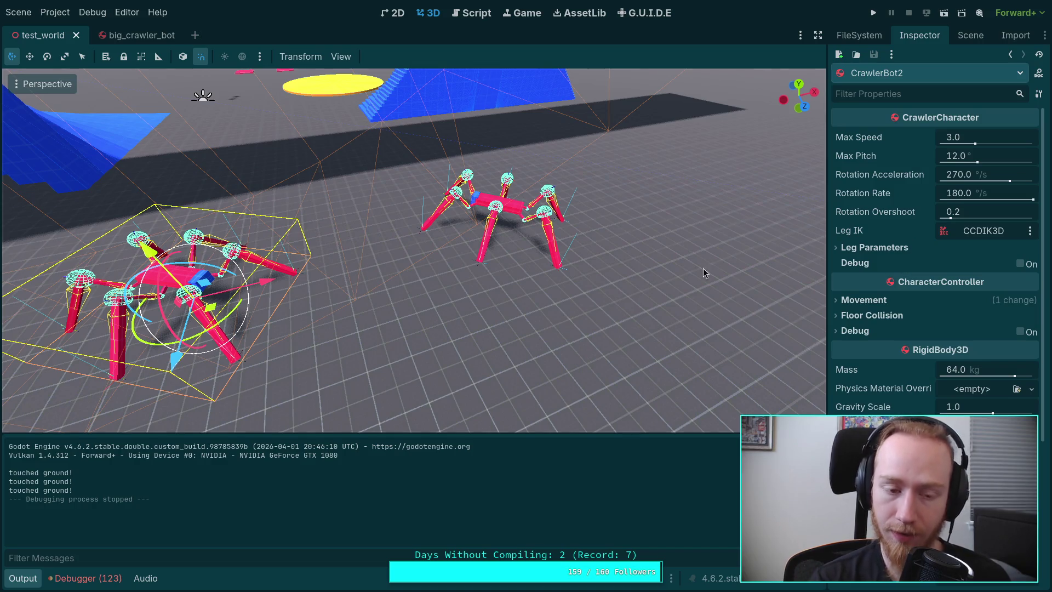
key("Delete")
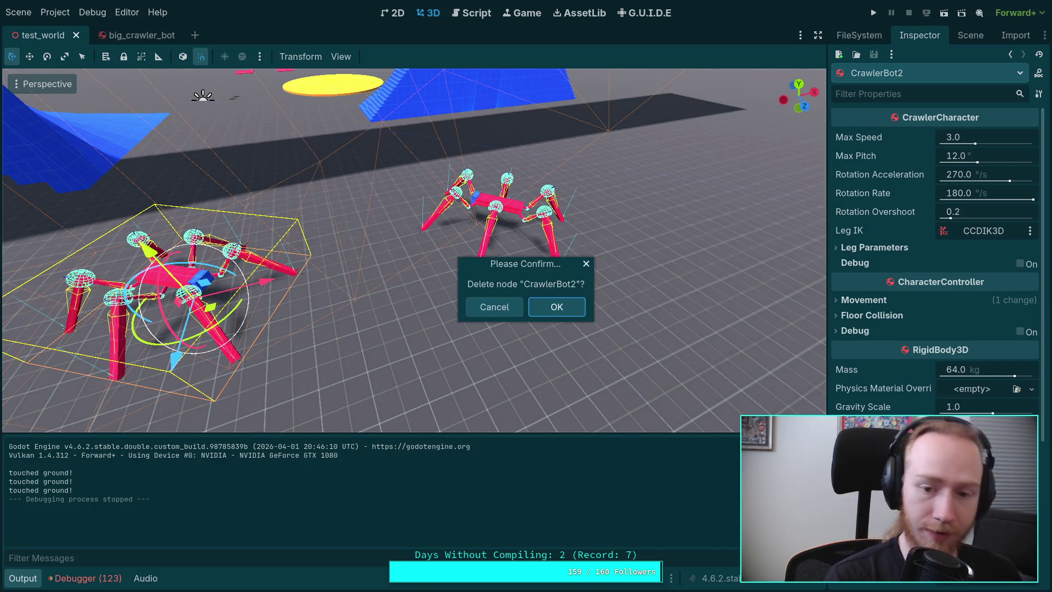
key("Return")
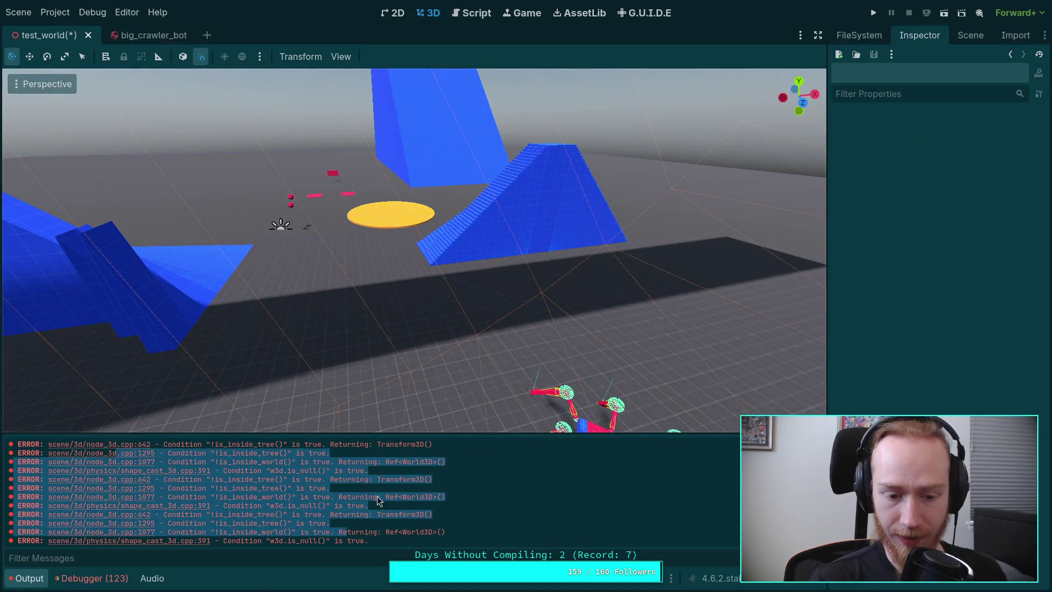
left_click(873, 13)
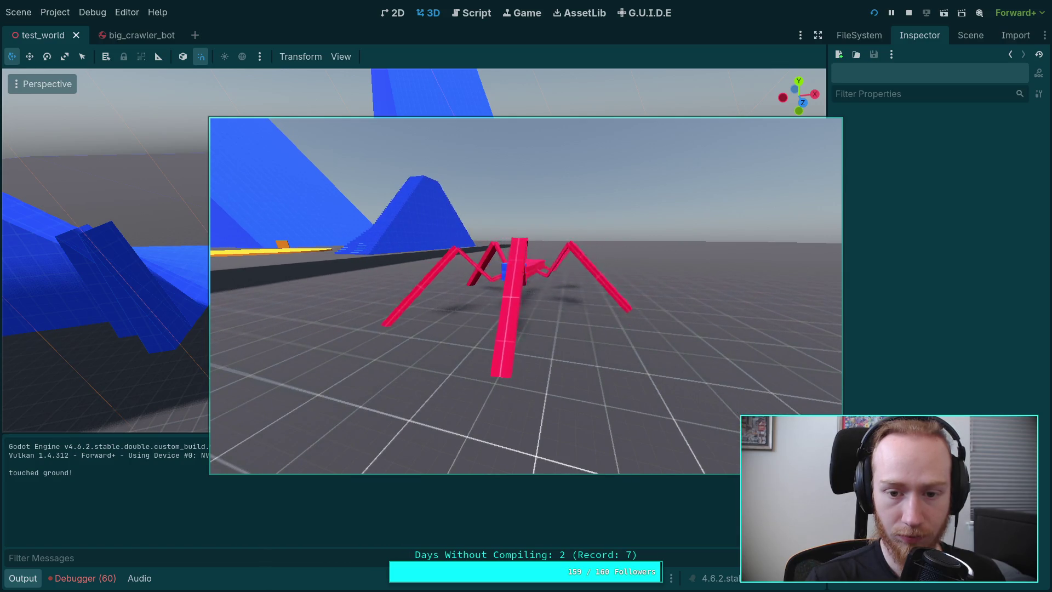
Stop the one-crawler test run and return to the CrawlerCharacter.gd script.
left_click(895, 4)
left_click(909, 13)
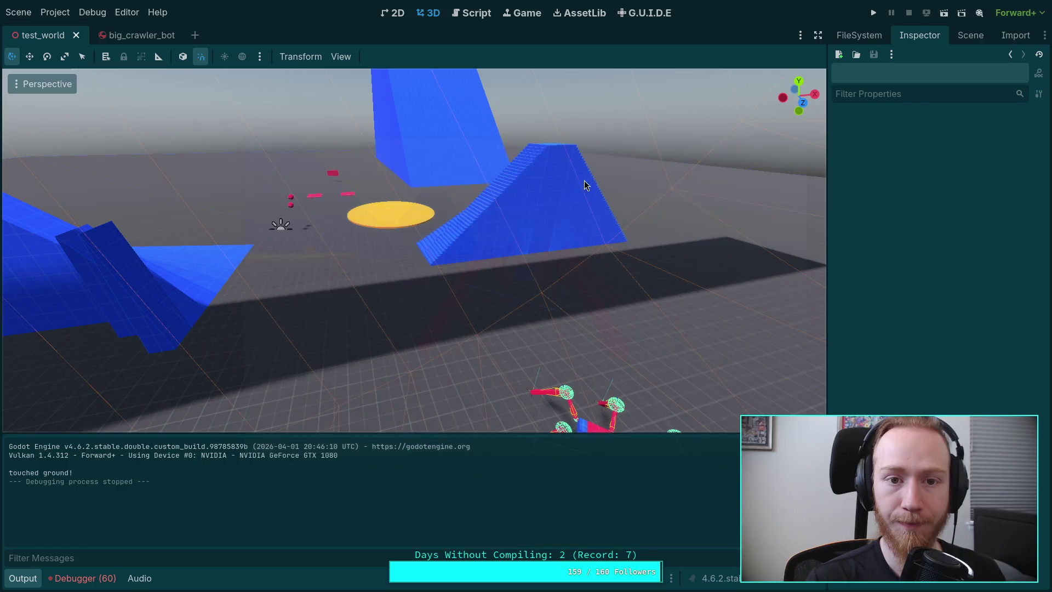
left_click(482, 13)
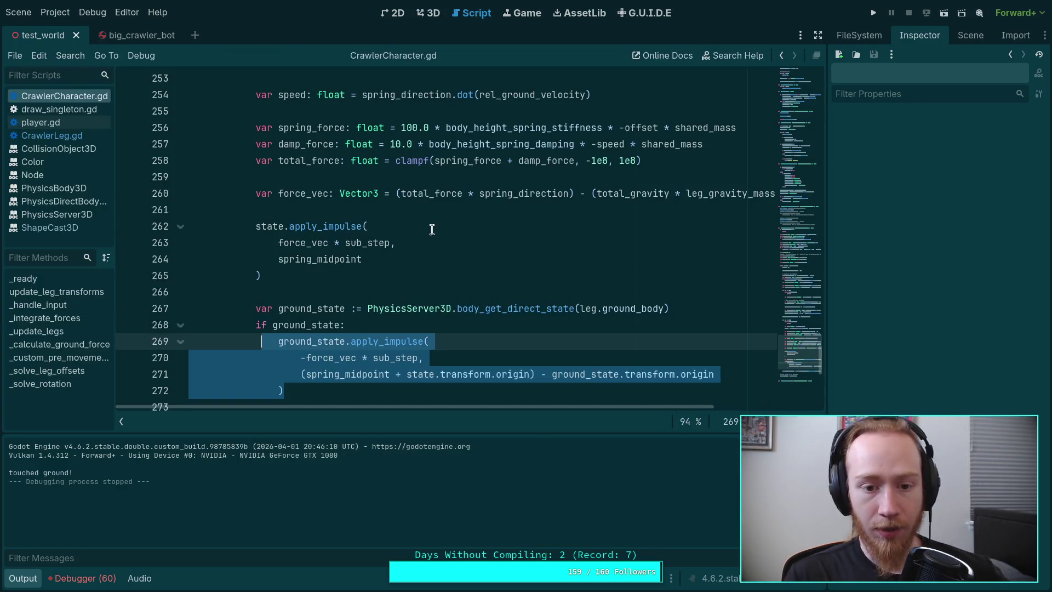
Hide the output panel and clear the code selection in CrawlerCharacter.gd.
left_click(16, 575)
left_click(373, 407)
scroll(373, 379, "up", 3)
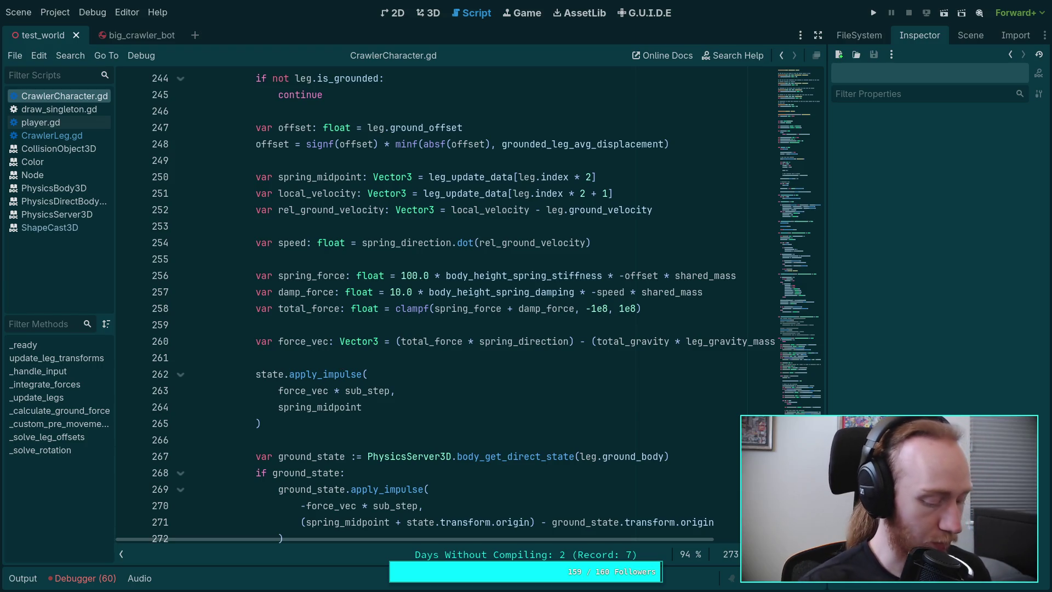
Check the Limit spring force task in the Crawler Bot note, then reach the planet-game terminal.
key("super+3")
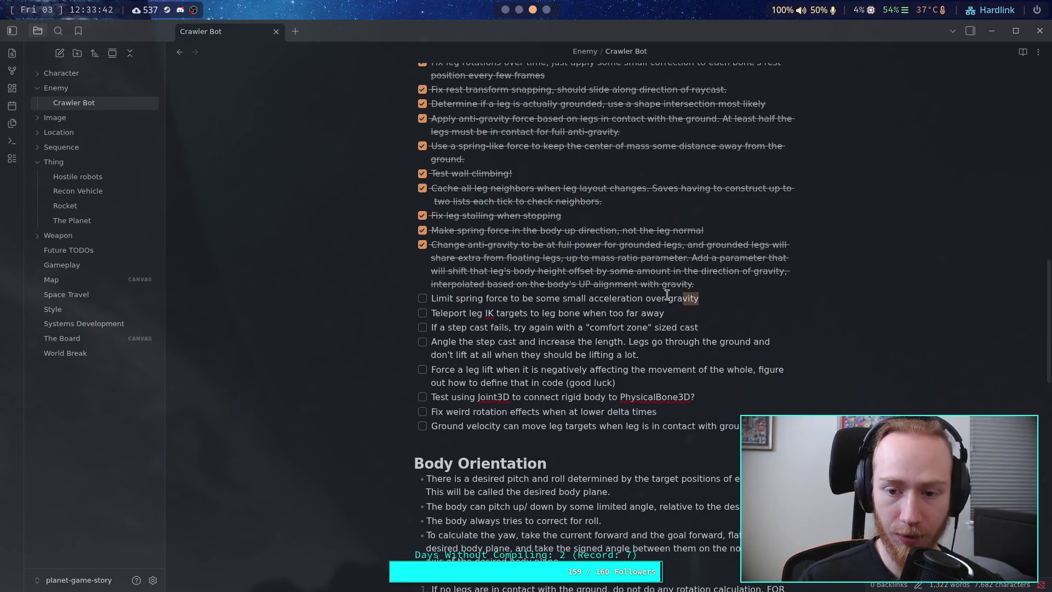
key("shift+Home")
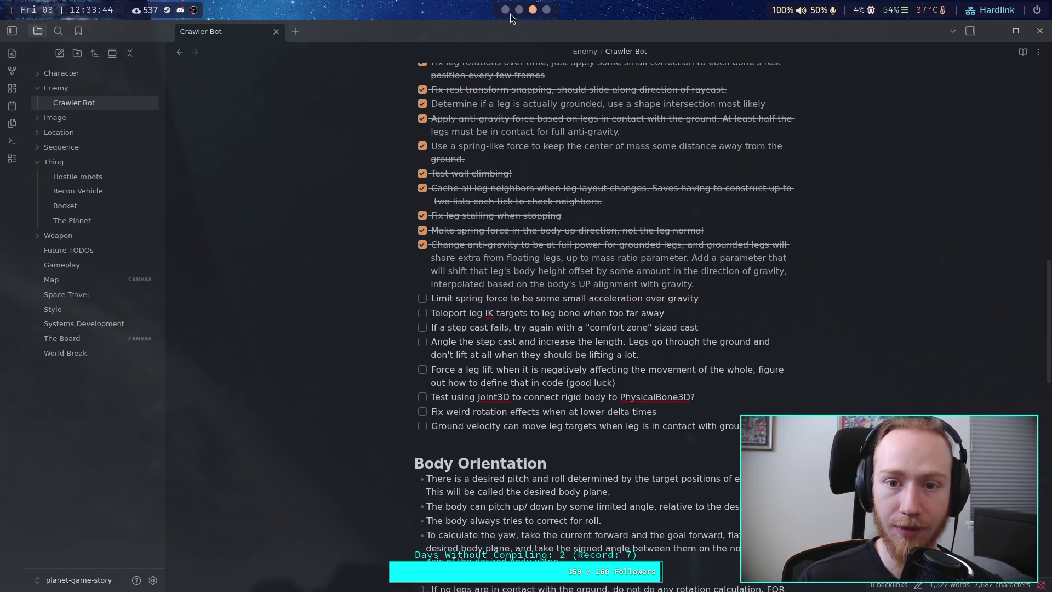
key("super+1")
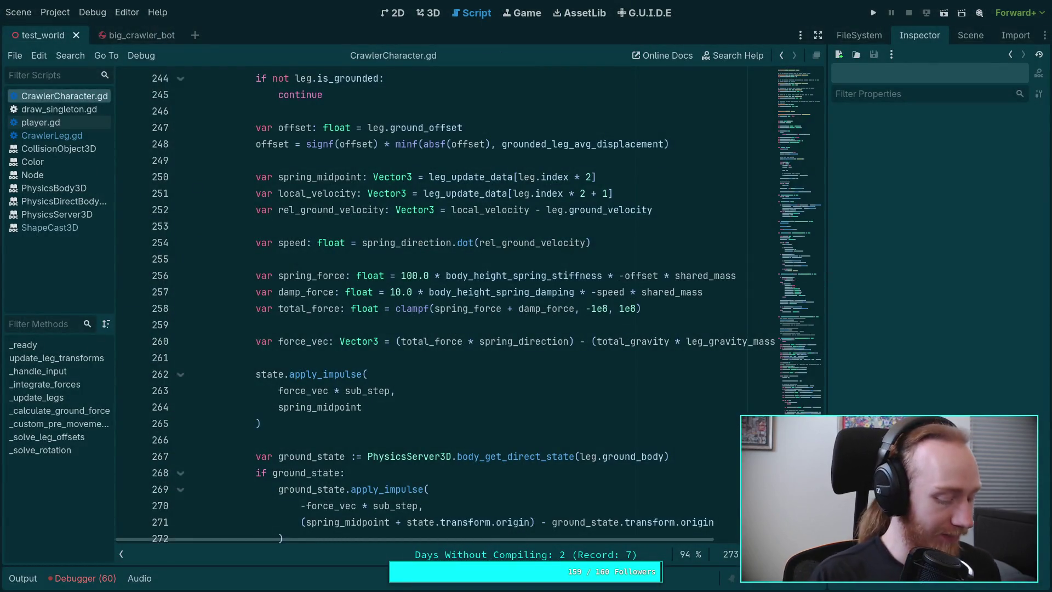
key("super+4")
key("super+1")
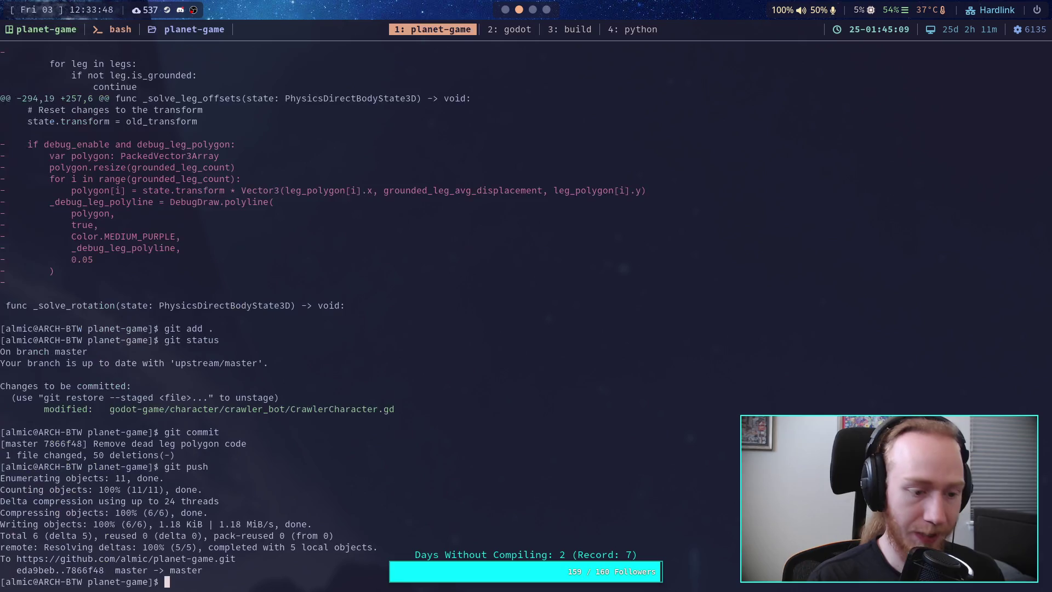
Run git status and git diff to review the five modified files, then return to Godot.
type("tus")
key("Return")
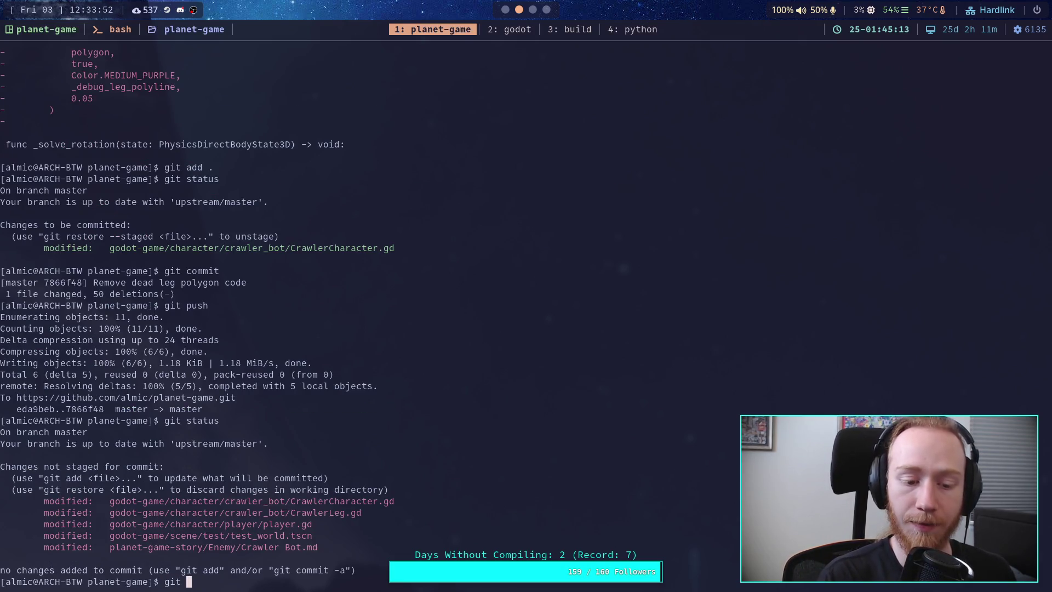
type("f")
key("Return")
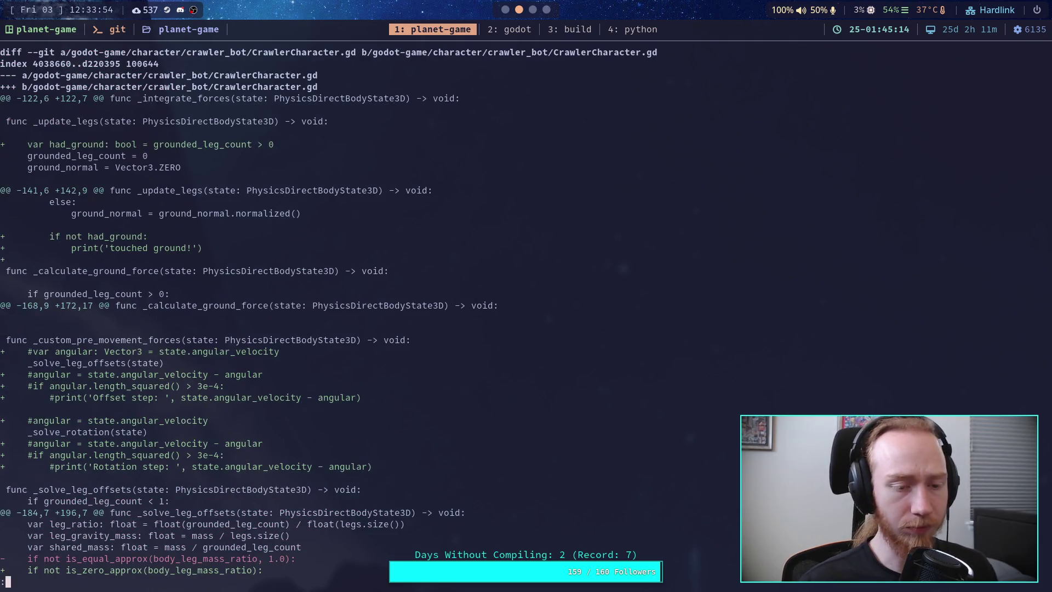
key("super+2")
key("super+1")
key("super+2")
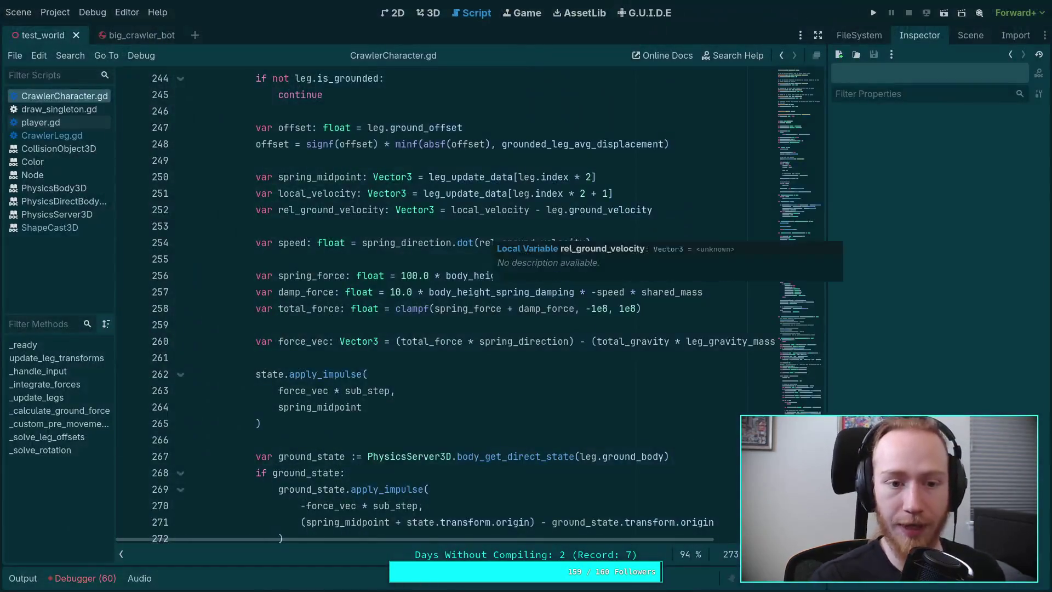
Delete the commented rotation-step, offset-step and angular debug lines in _custom_pre_movement_forces.
scroll(431, 175, "up", 4)
scroll(431, 174, "up", 20)
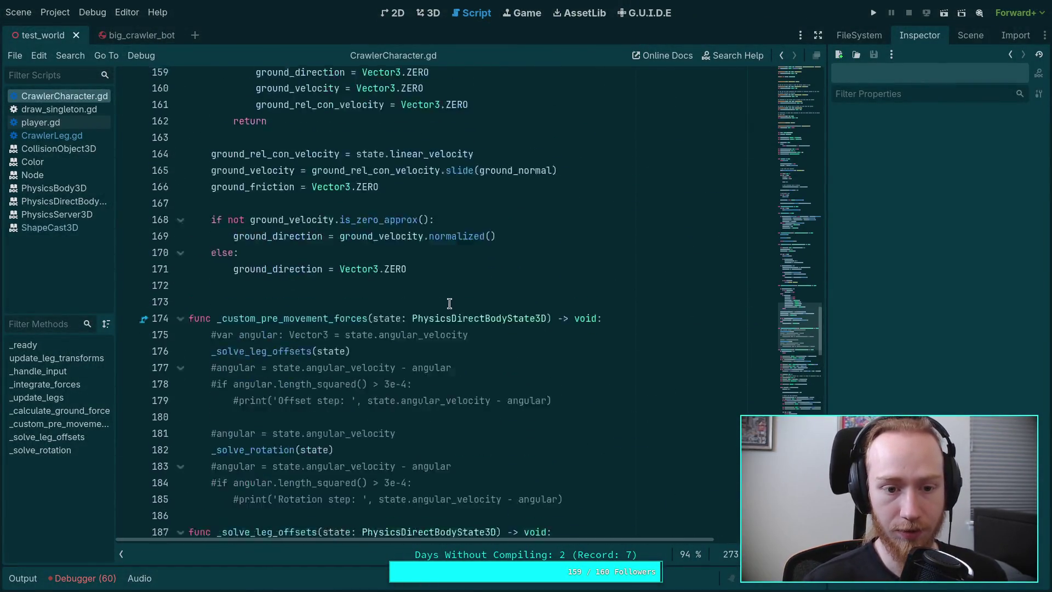
scroll(449, 319, "down", 1)
left_click_drag(571, 440, 507, 387)
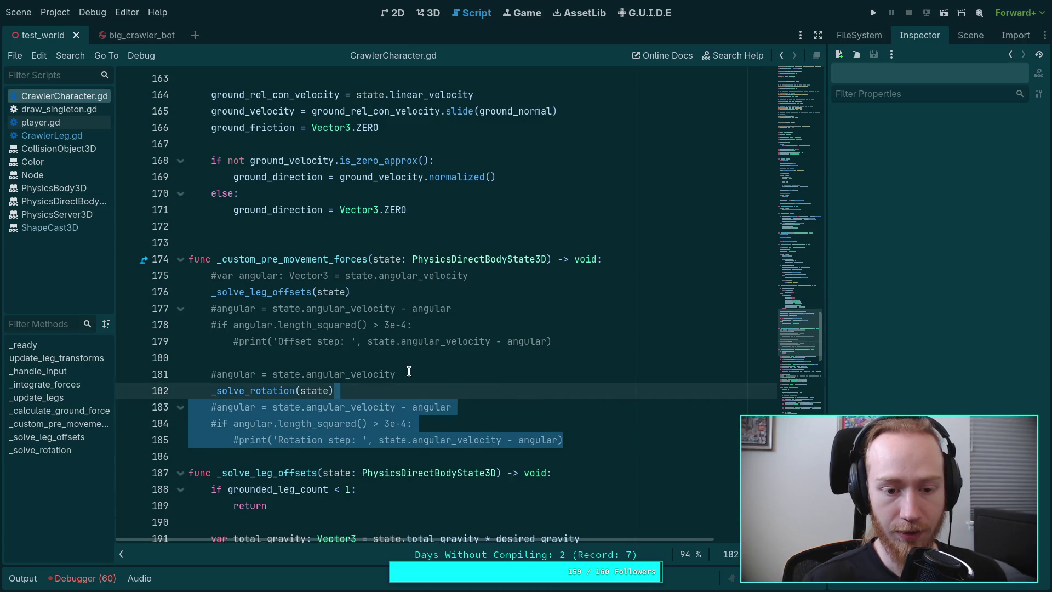
key("BackSpace")
left_click_drag(416, 372, 420, 360)
key("BackSpace")
mouse_move(569, 342)
left_mouse_down()
mouse_move(548, 291)
mouse_move(188, 276)
left_mouse_up()
key("BackSpace")
key("BackSpace")
key("BackSpace")
Remove the had_ground variable and its touched-ground print block from _update_legs.
scroll(257, 323, "up", 11)
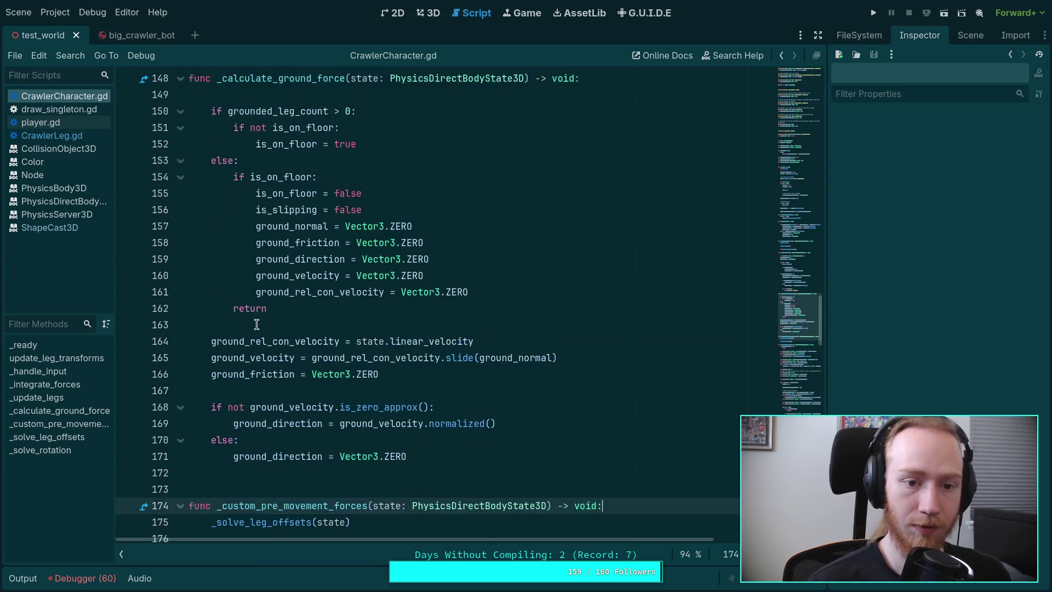
left_click_drag(396, 390, 392, 358)
key("BackSpace")
scroll(392, 358, "up", 5)
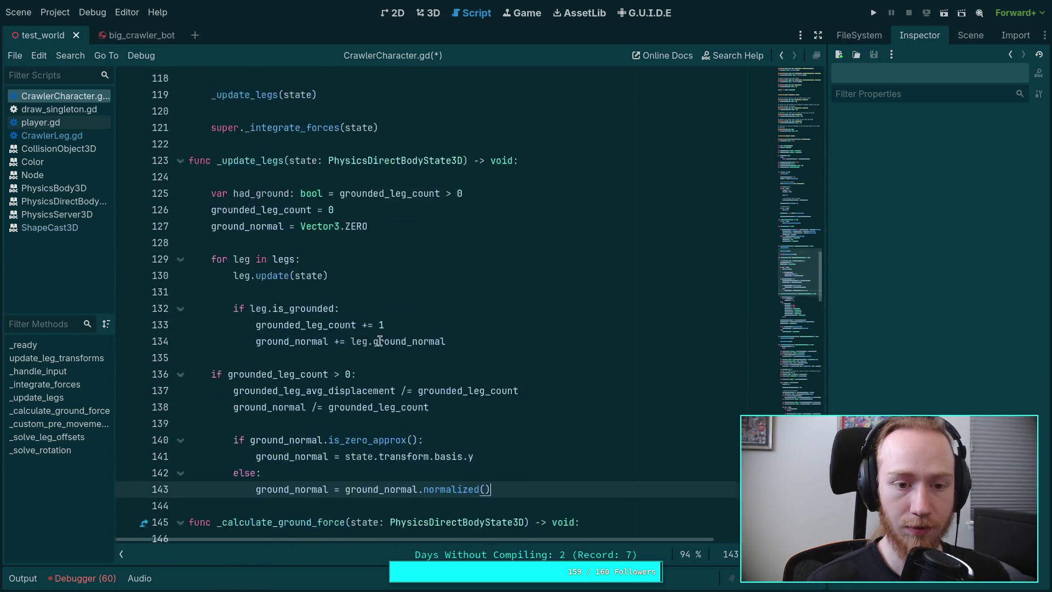
left_click_drag(482, 241, 188, 241)
key("BackSpace")
key("BackSpace")
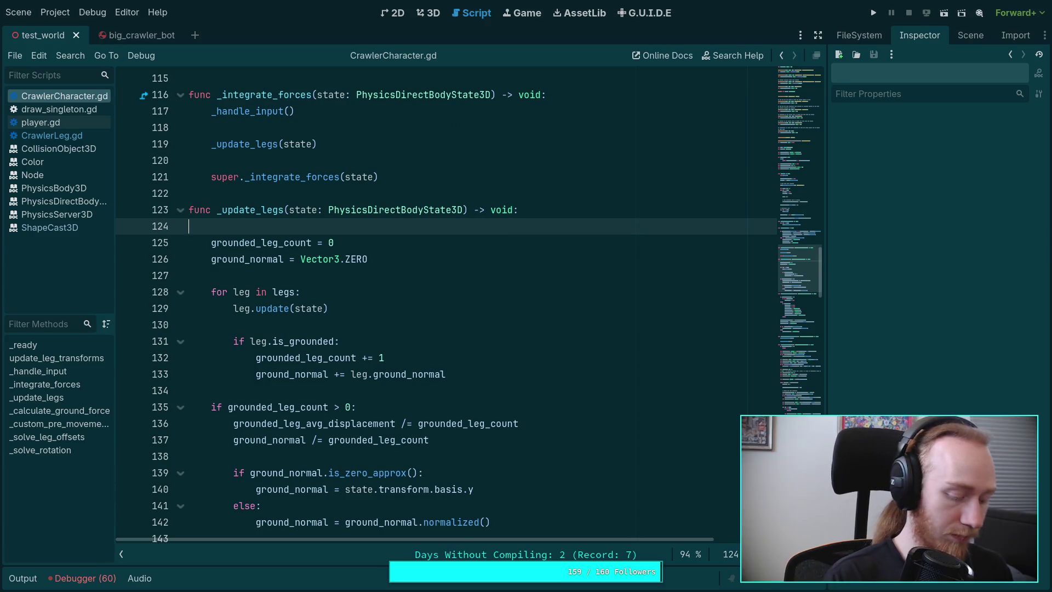
key("super+1")
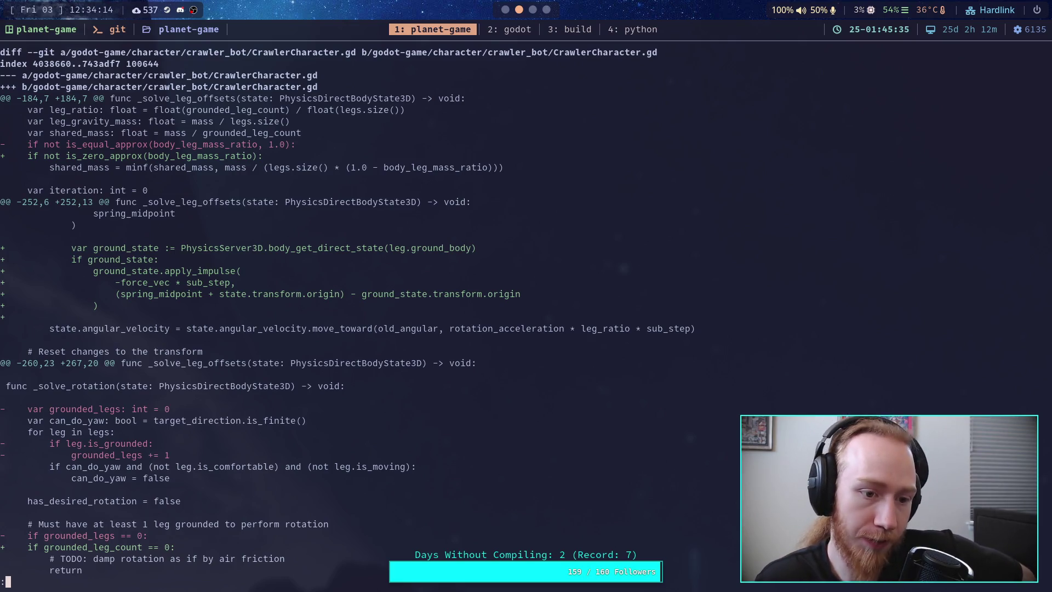
Read through the unstaged git diff to the end.
scroll(350, 313, "down", 5)
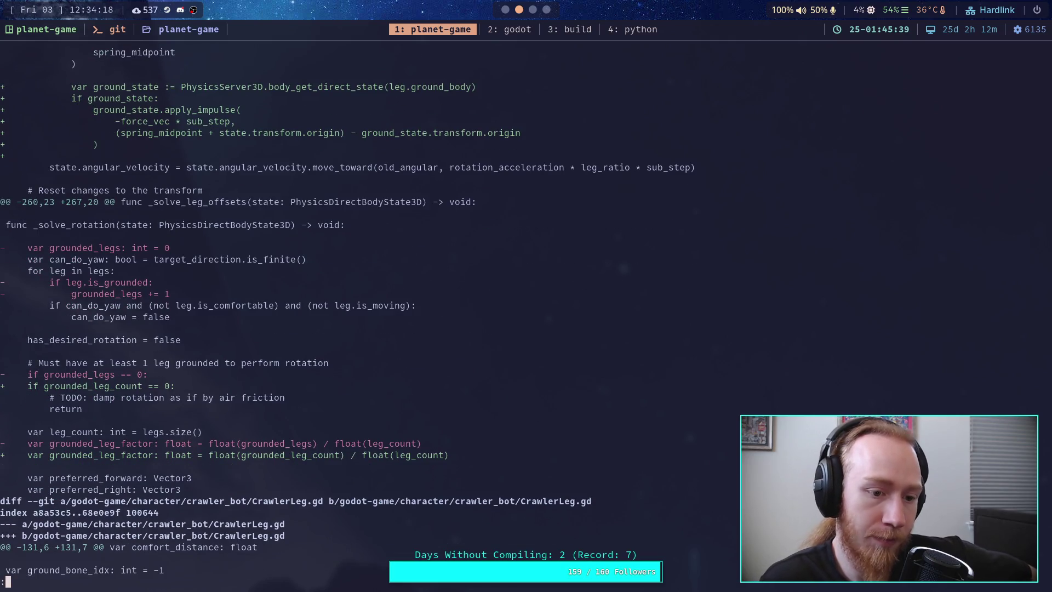
scroll(351, 313, "down", 7)
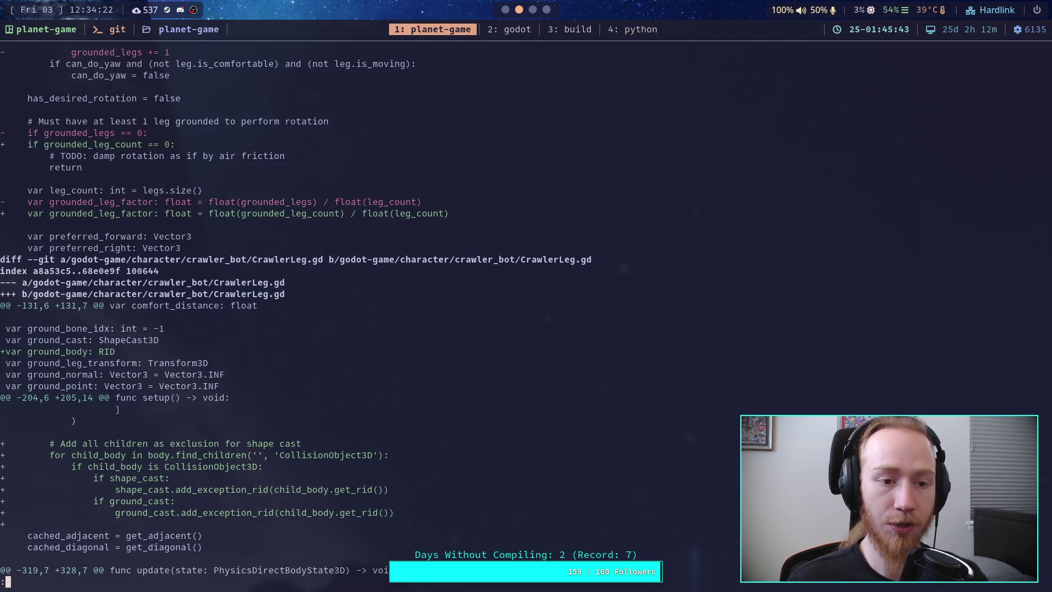
scroll(351, 313, "up", 8)
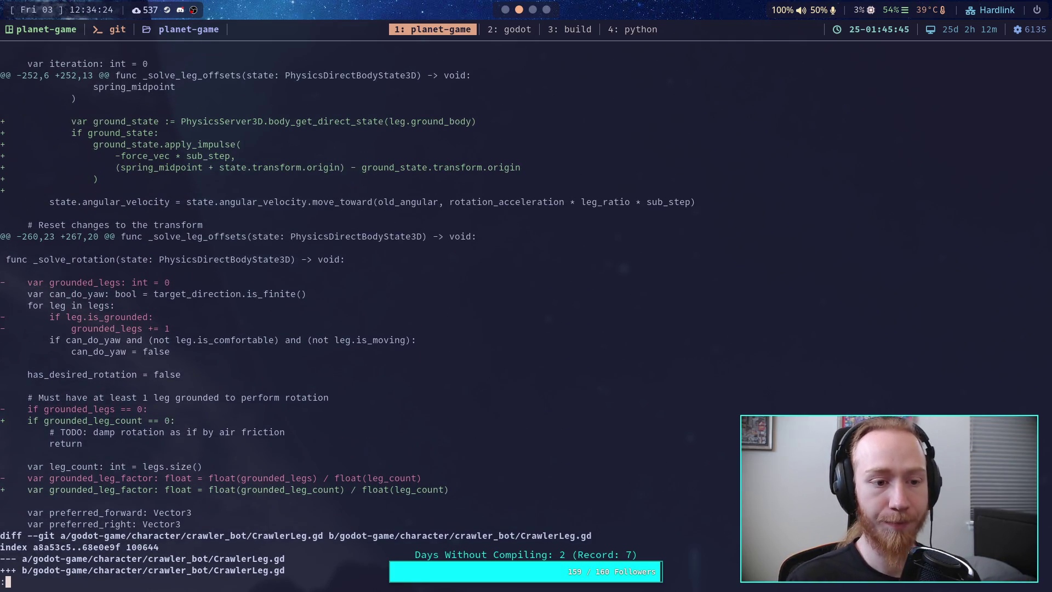
scroll(350, 313, "down", 8)
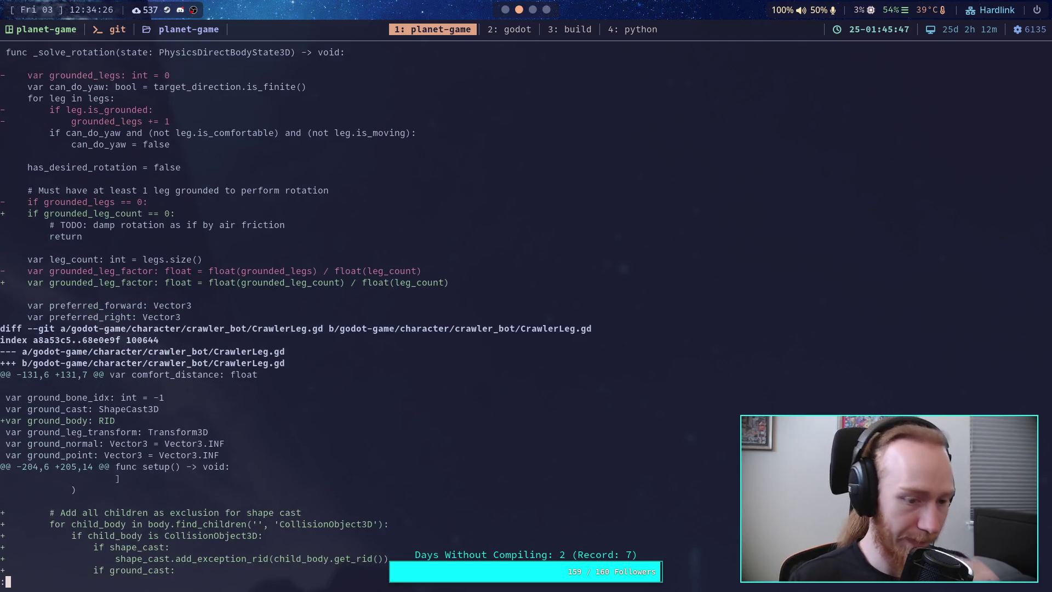
scroll(350, 312, "down", 5)
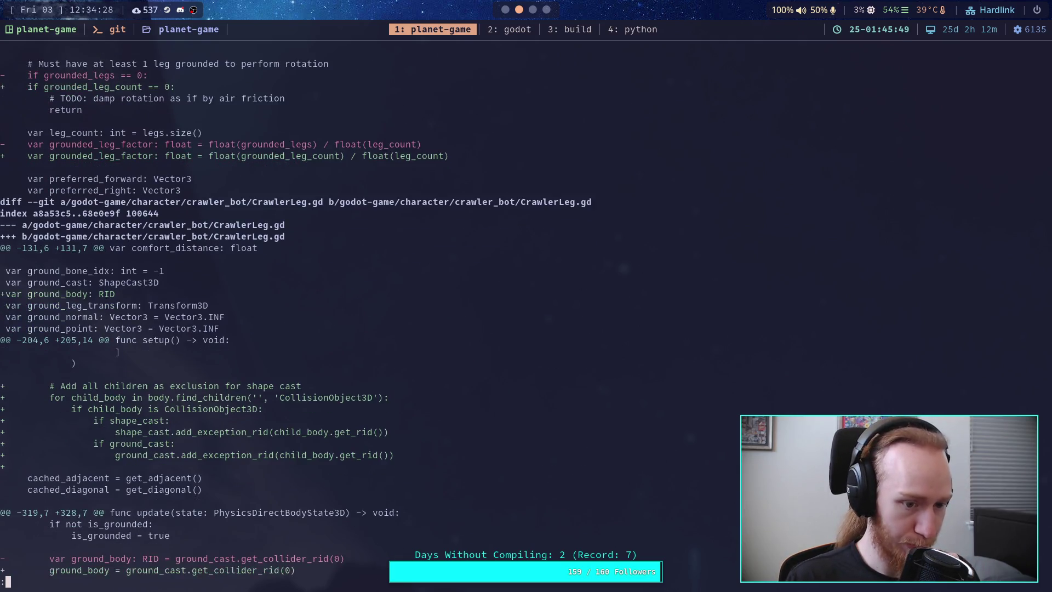
scroll(351, 312, "down", 2)
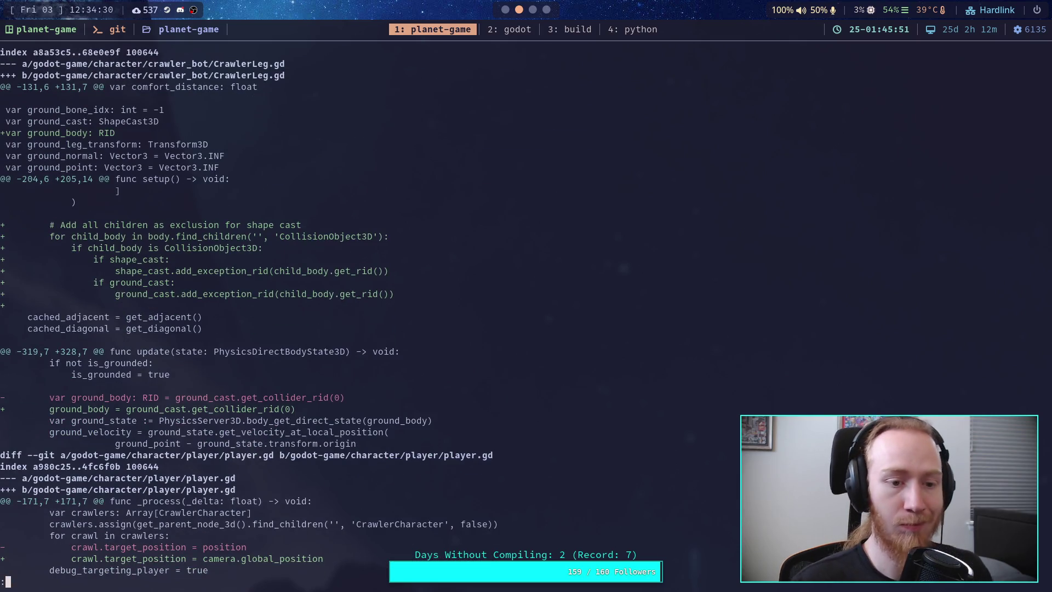
scroll(351, 312, "down", 1)
scroll(247, 312, "down", 5)
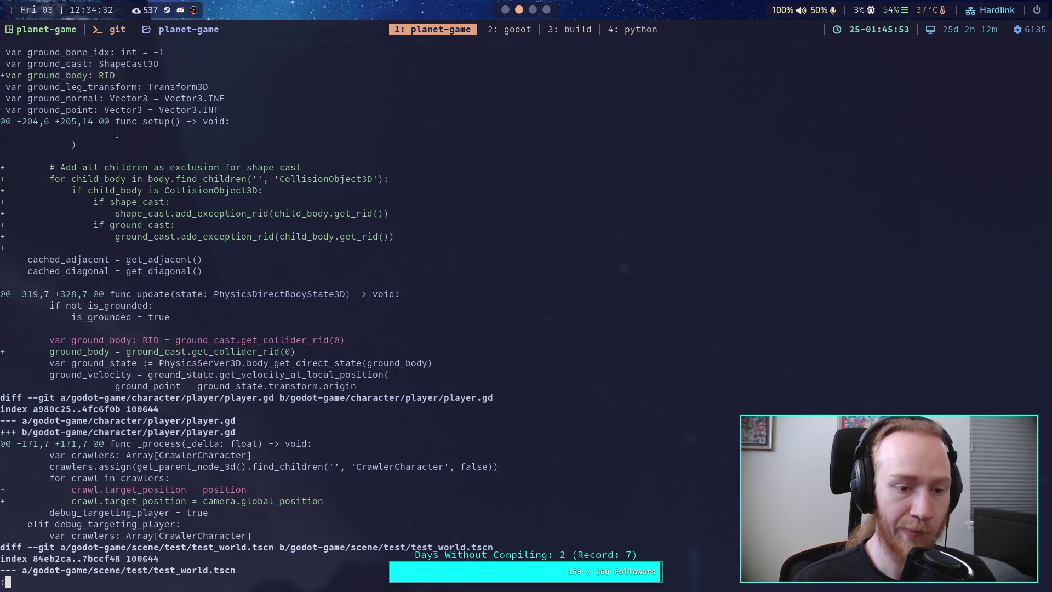
scroll(246, 313, "down", 6)
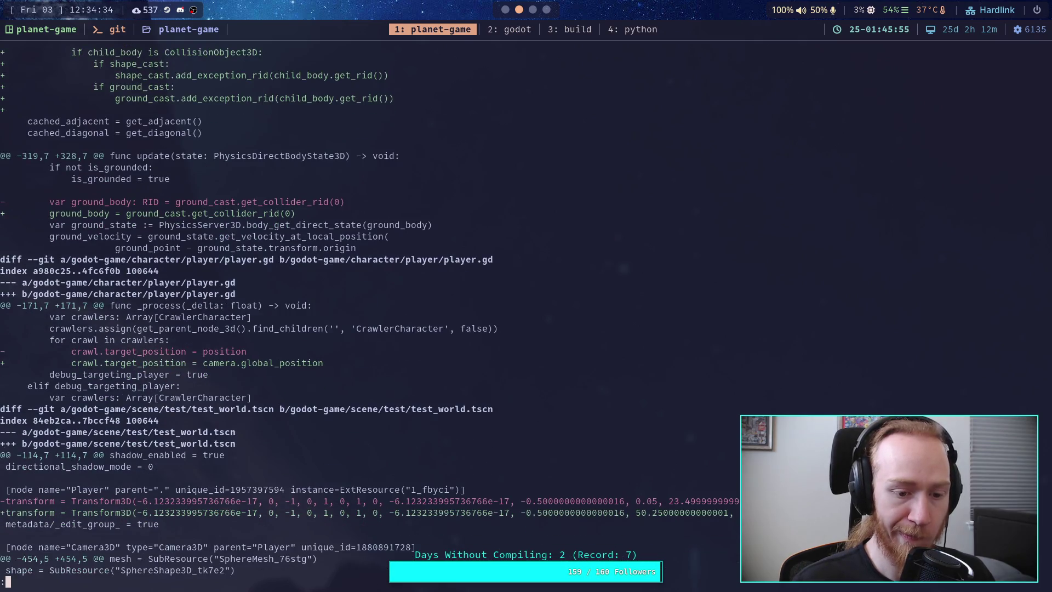
scroll(526, 312, "down", 2)
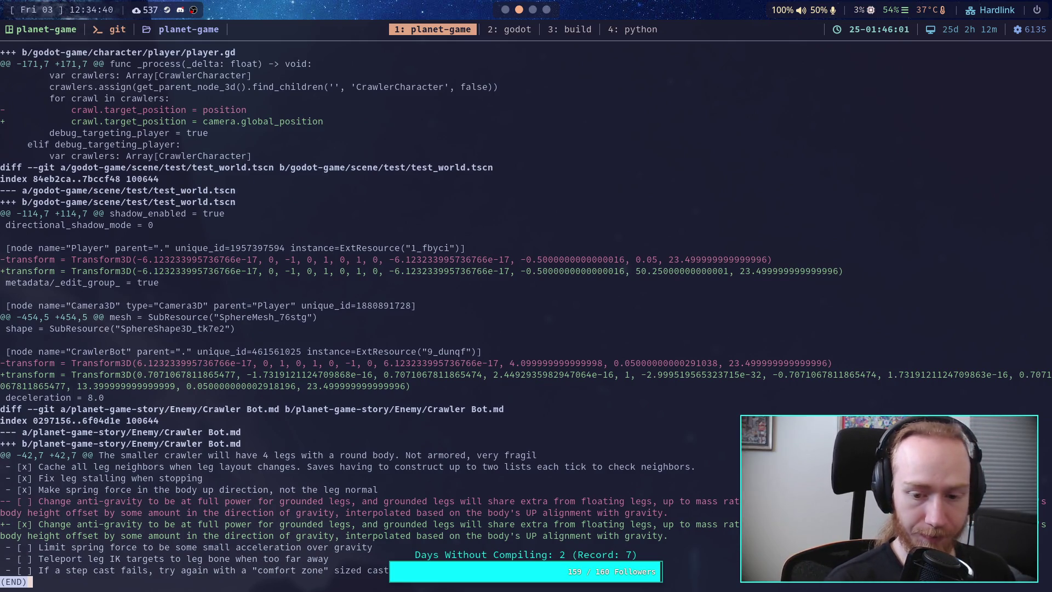
Quit the pager, run git status, and stage godot-game/character/ and planet-game-story/.
type("qgit status")
key("Return")
type("git add godot-game/character/")
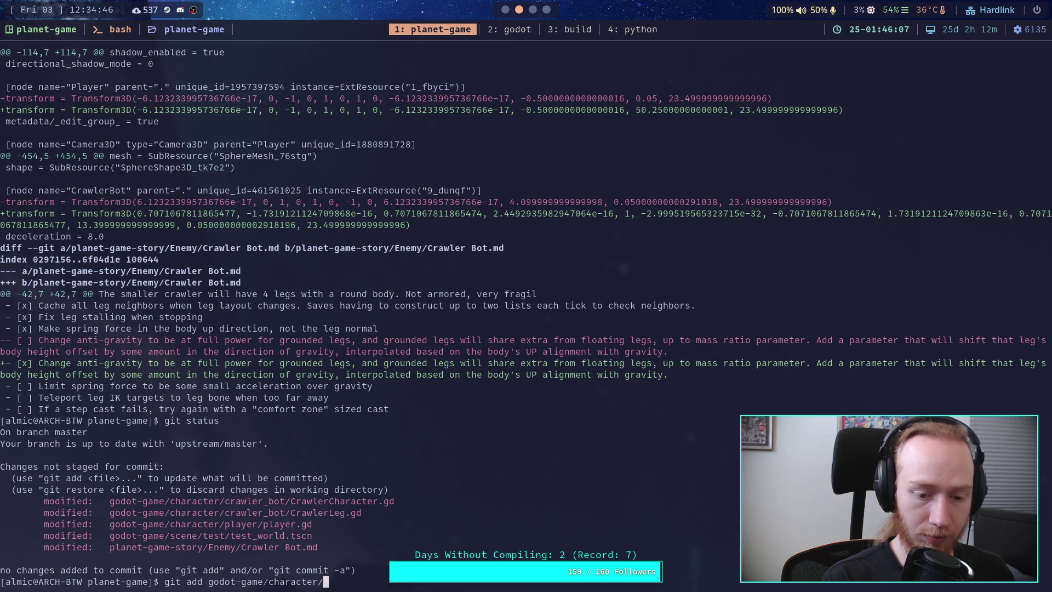
key("Return")
type("git add planet-game-story/")
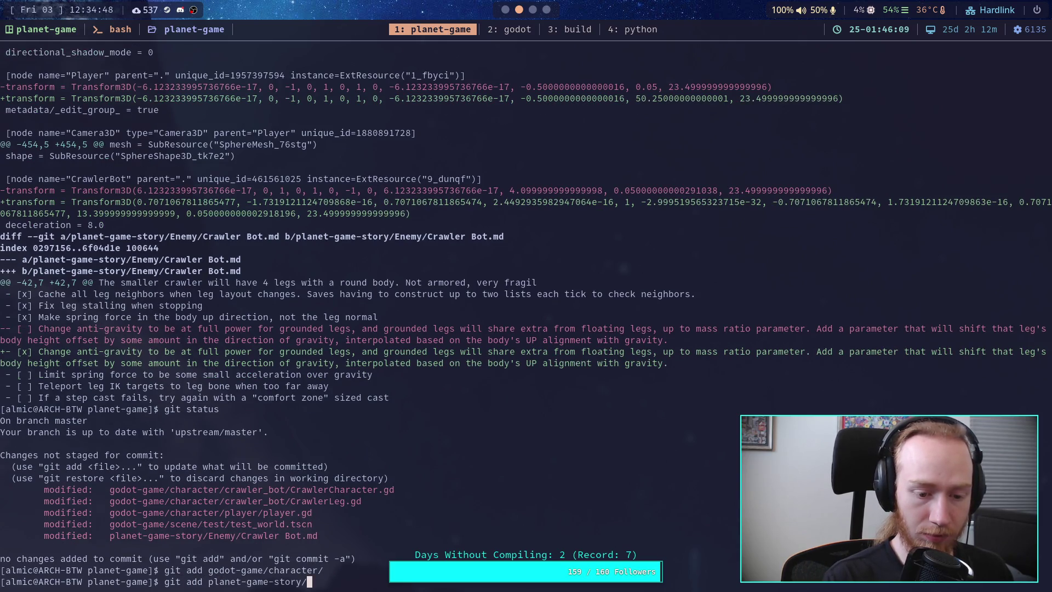
key("Return")
Review the remaining git diff and page through git diff --staged to the Crawler Bot.md task list.
type("git diff")
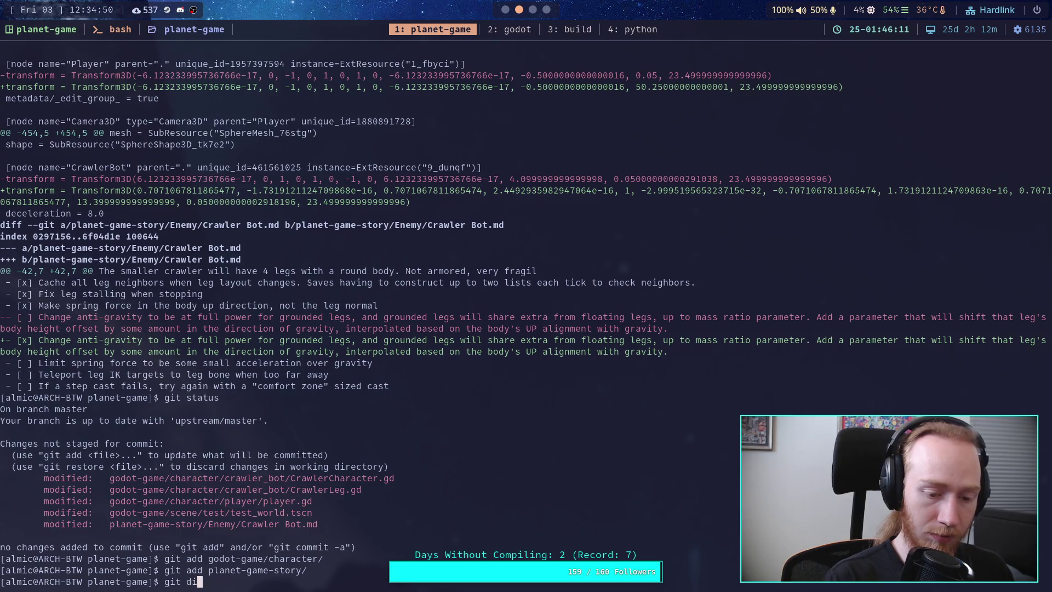
key("Return")
type("q")
key("BackSpace")
type("git diff ")
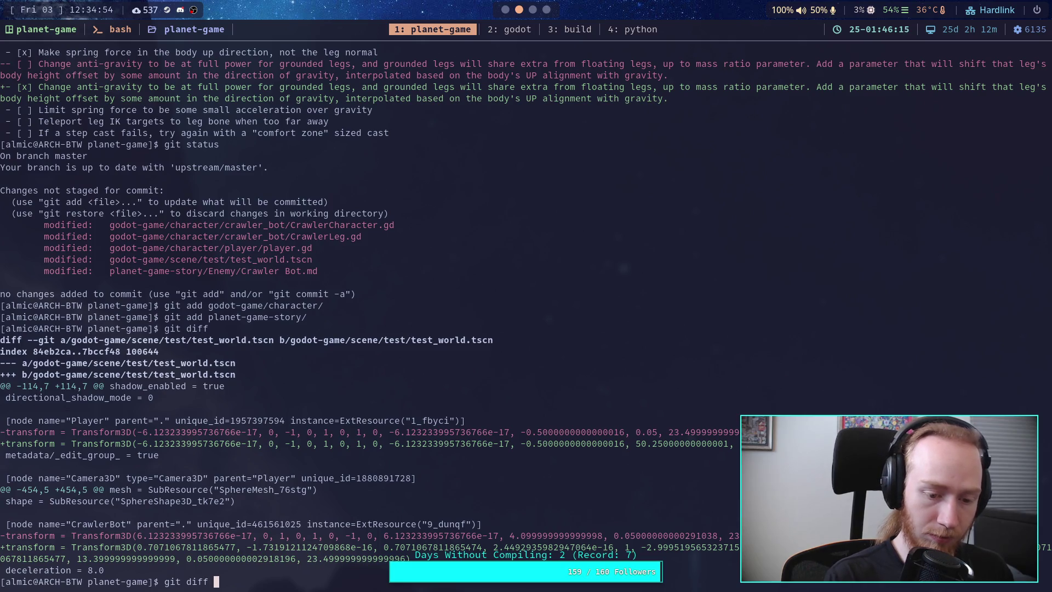
type("--staged")
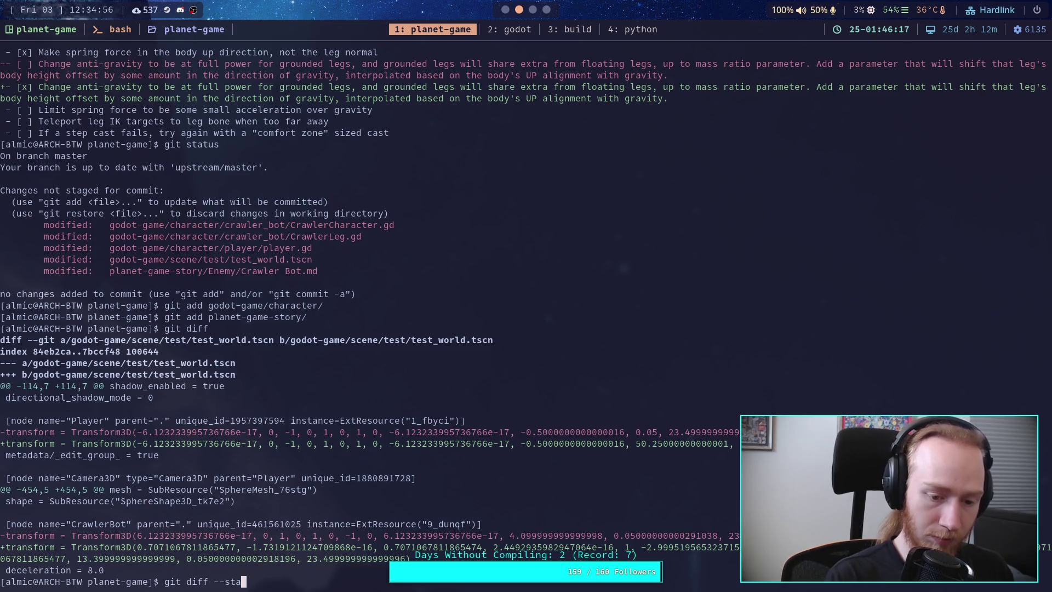
key("Return")
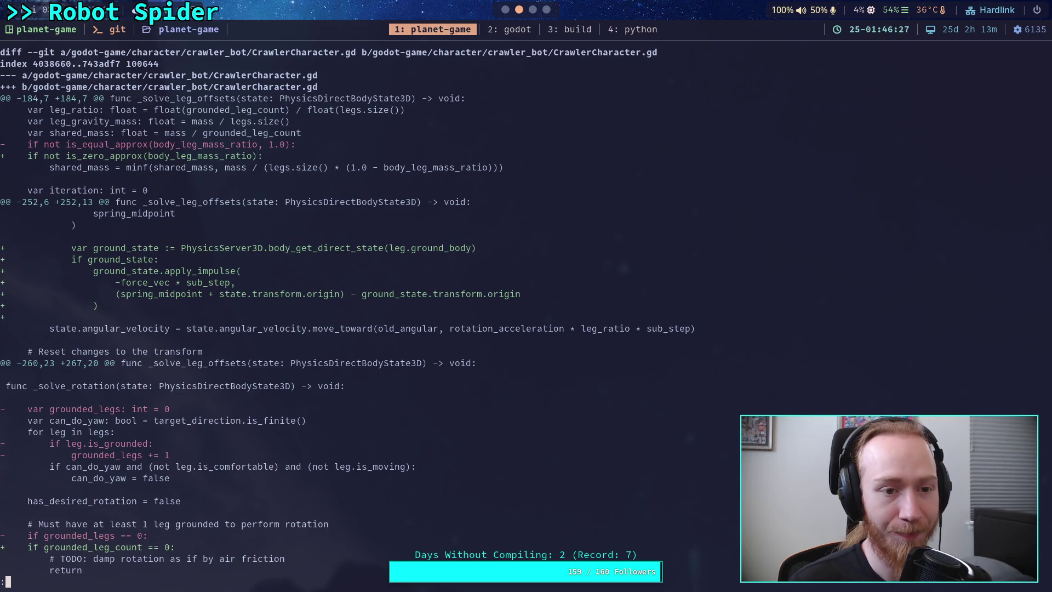
key("j")
key("j")
key("j")
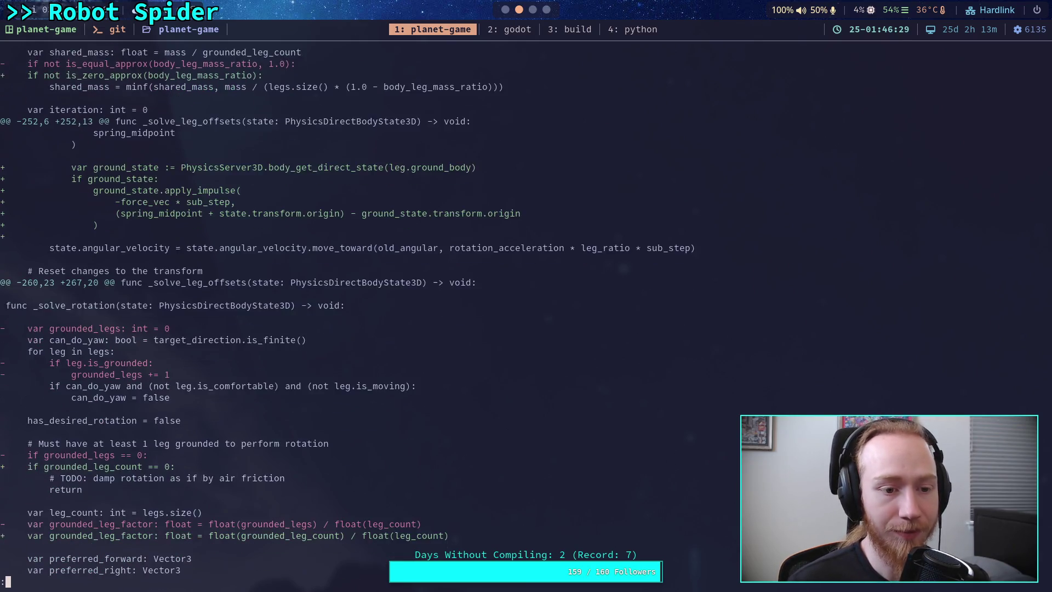
key("j")
key("j")
key("j")
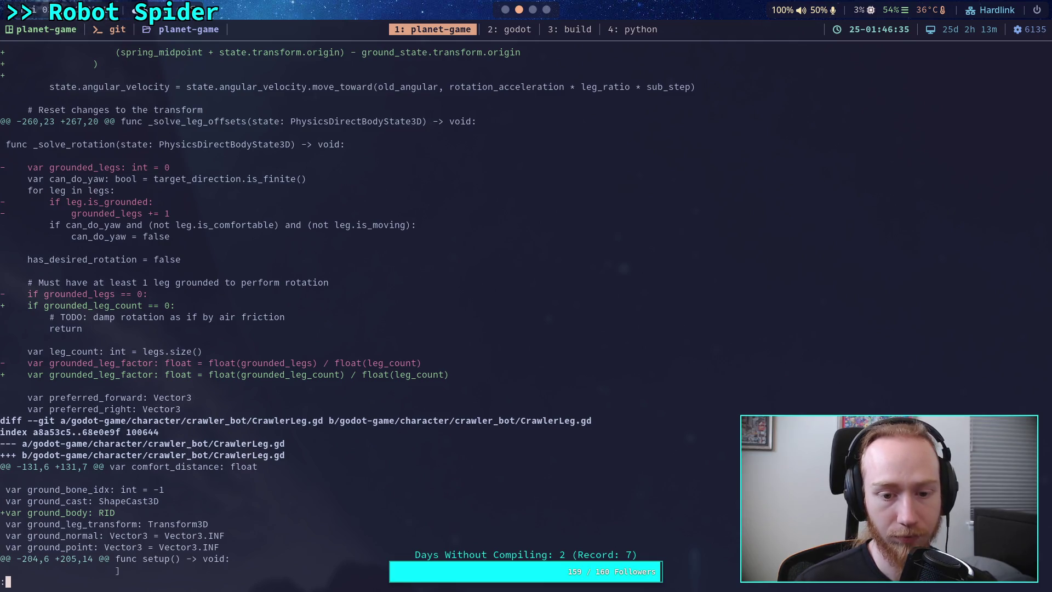
key("j")
key("j")
key("j")
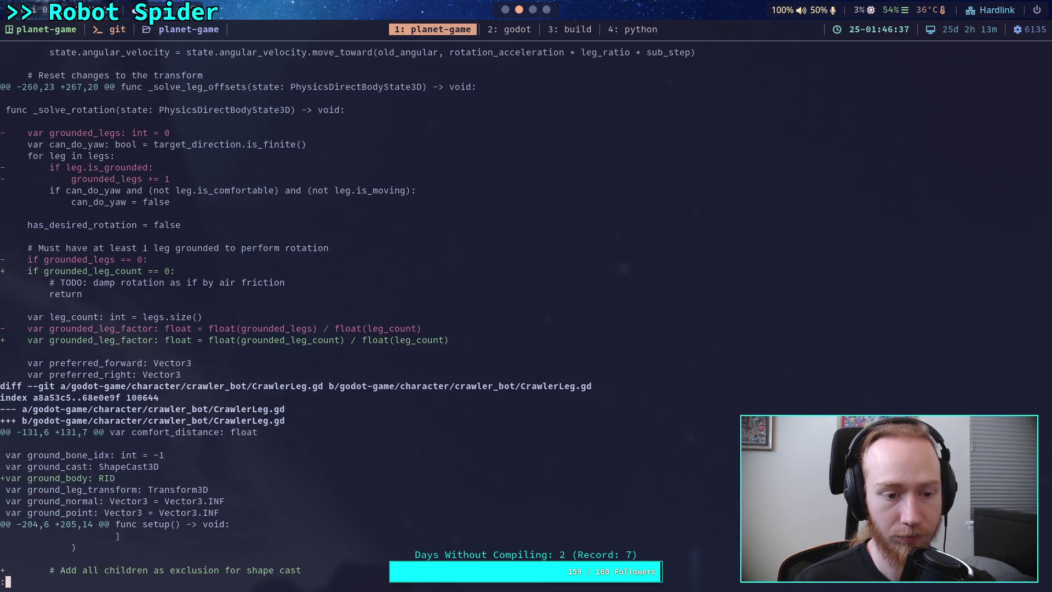
scroll(347, 311, "down", 13)
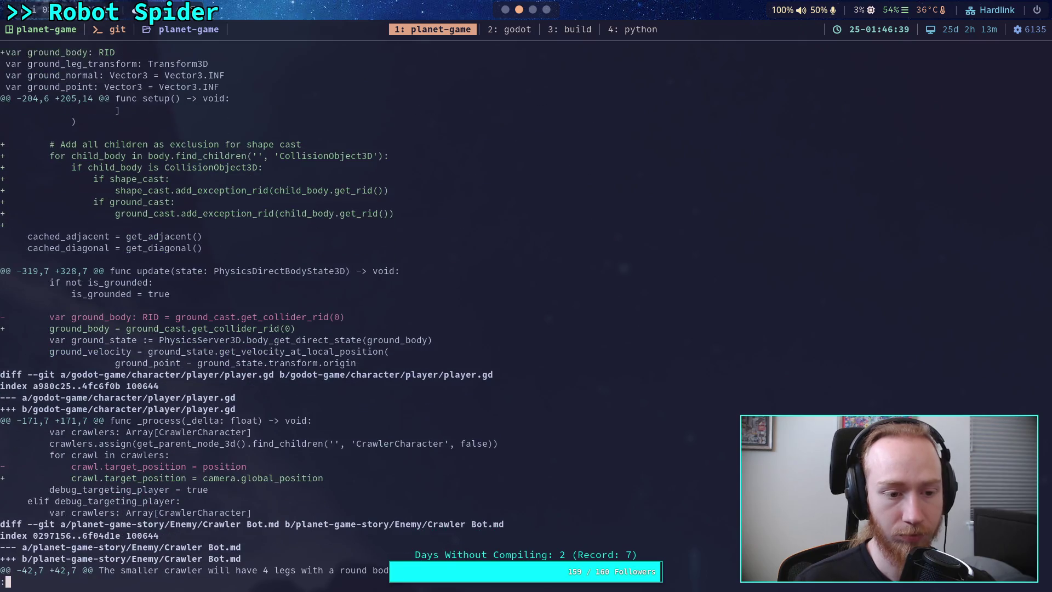
scroll(347, 311, "down", 3)
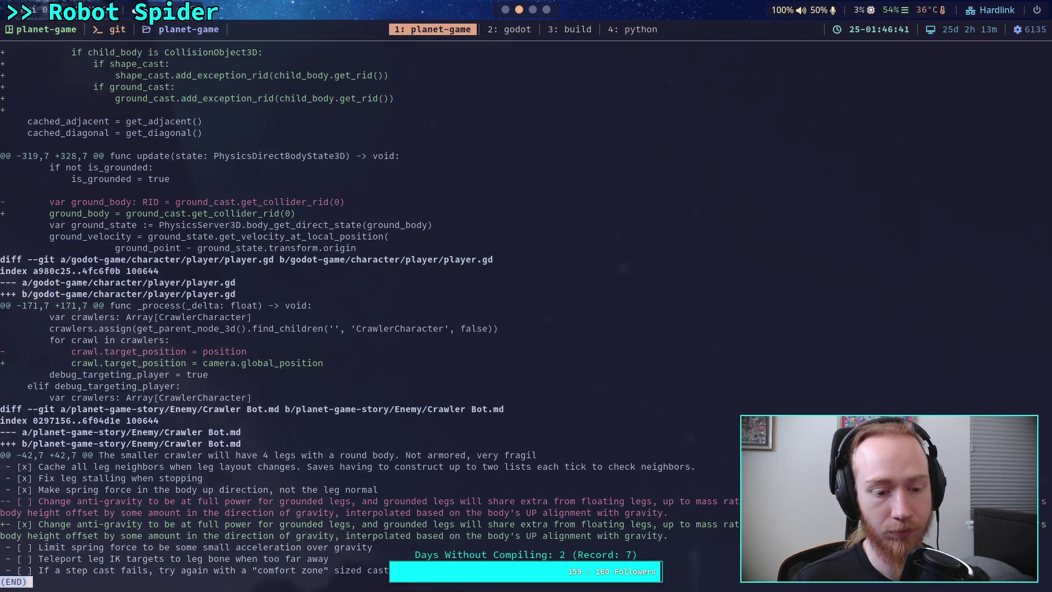
Start a git commit titled 'Improve ground interaction for crawler legs' with opposing-force and own-body-exclusion bullets.
type("qgit commit")
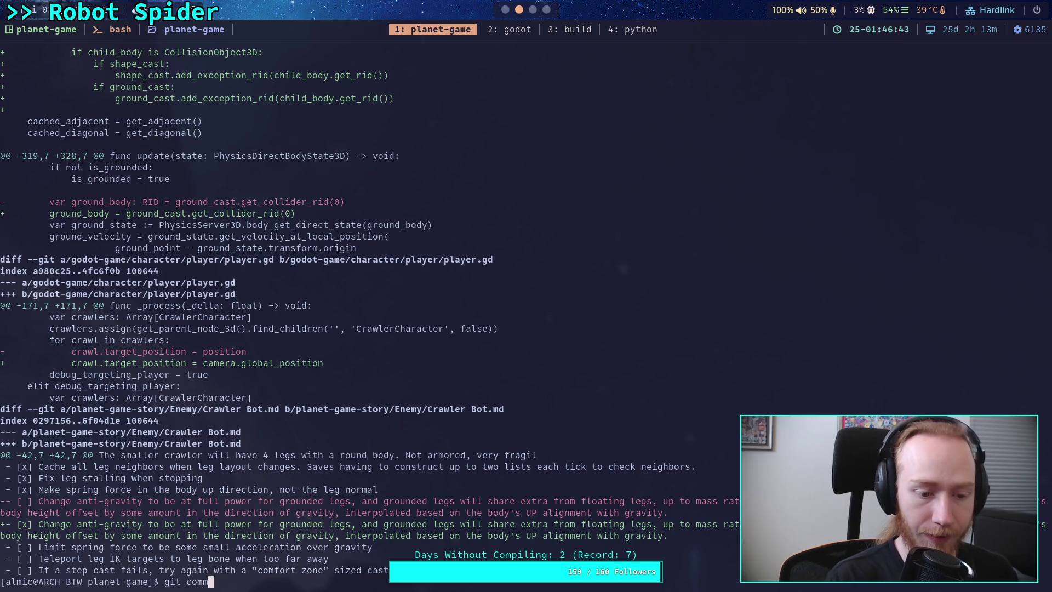
key("Return")
type("iImpro")
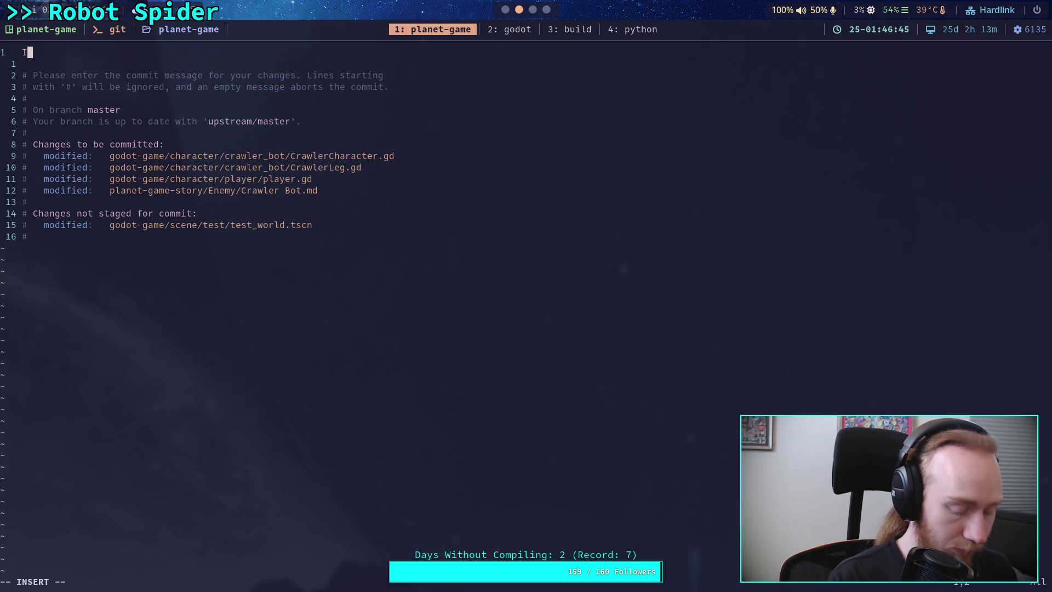
type("ve ground ")
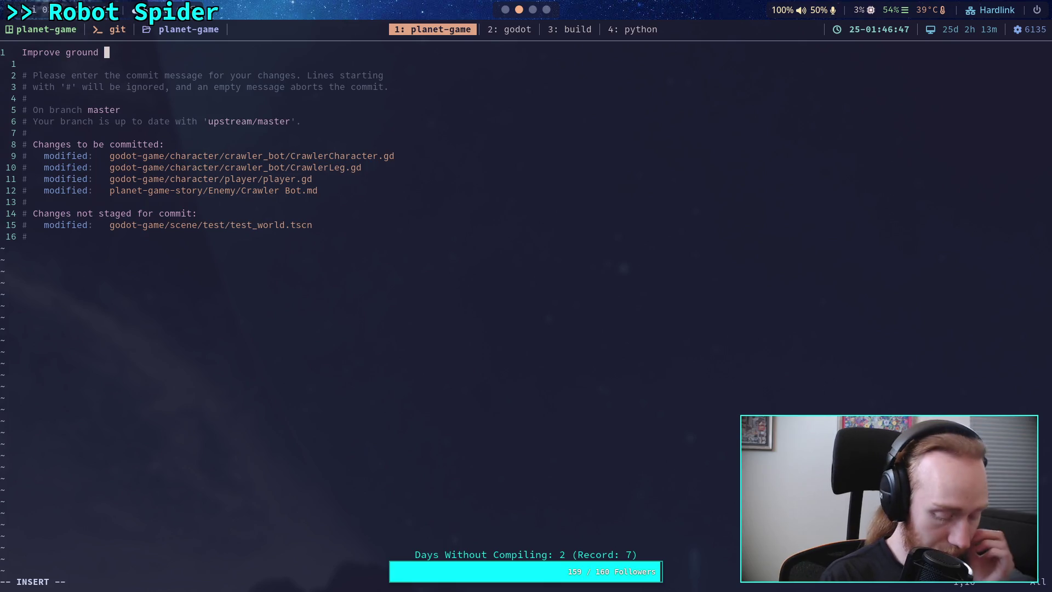
type("interaction")
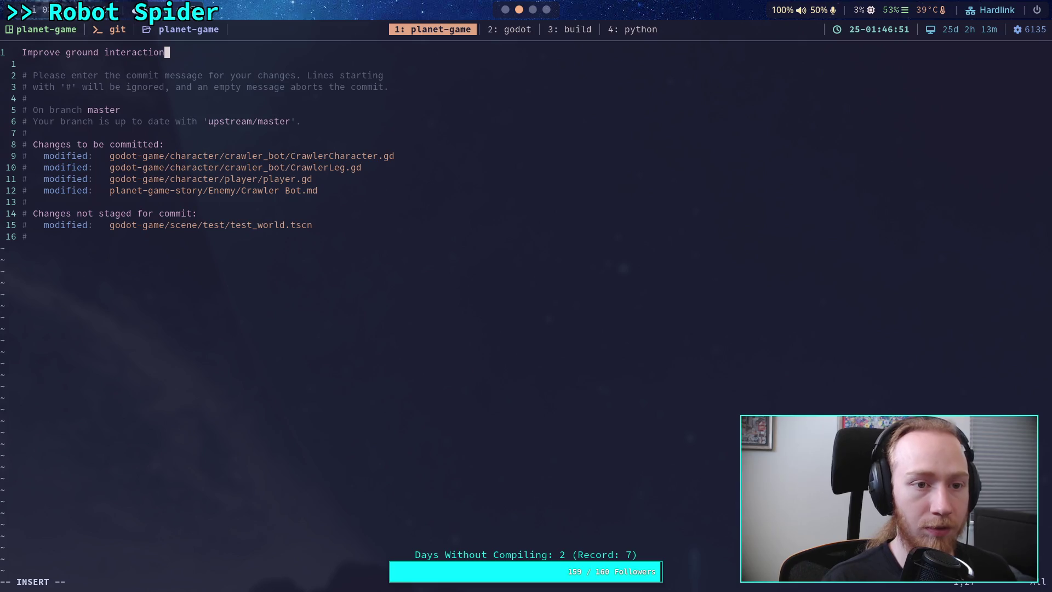
type(" for crawler legs")
key("Return")
key("Return")
type("- ")
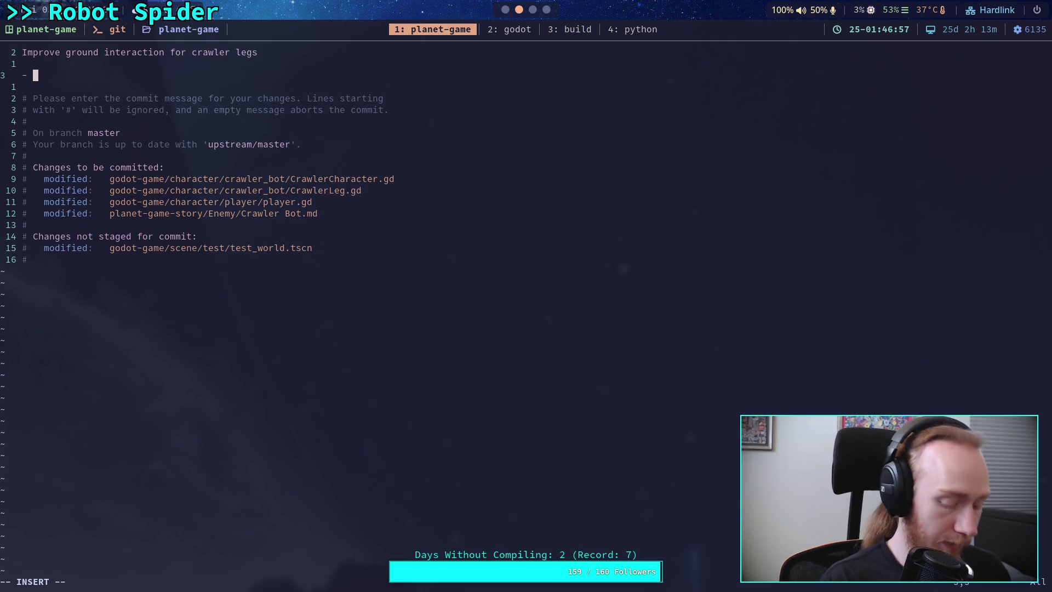
type("Now appl")
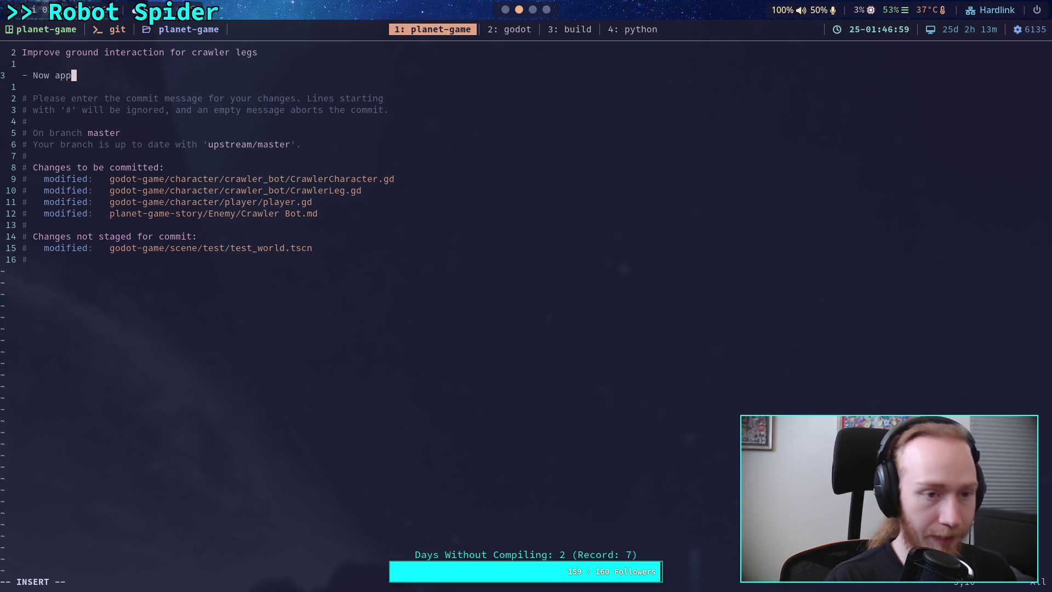
type("ies opposing forces to ground body")
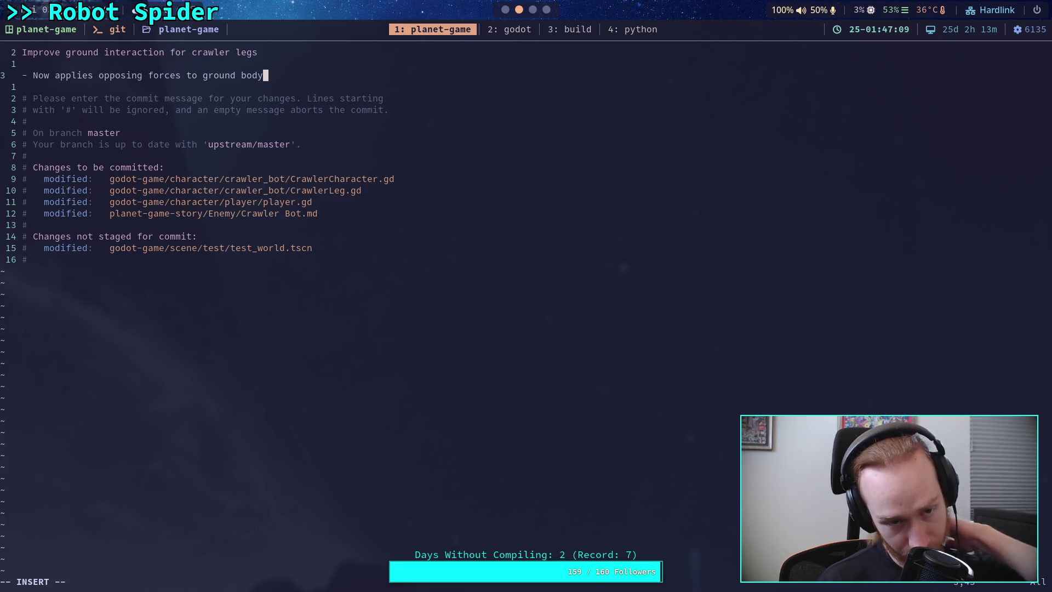
key("Return")
type("- ")
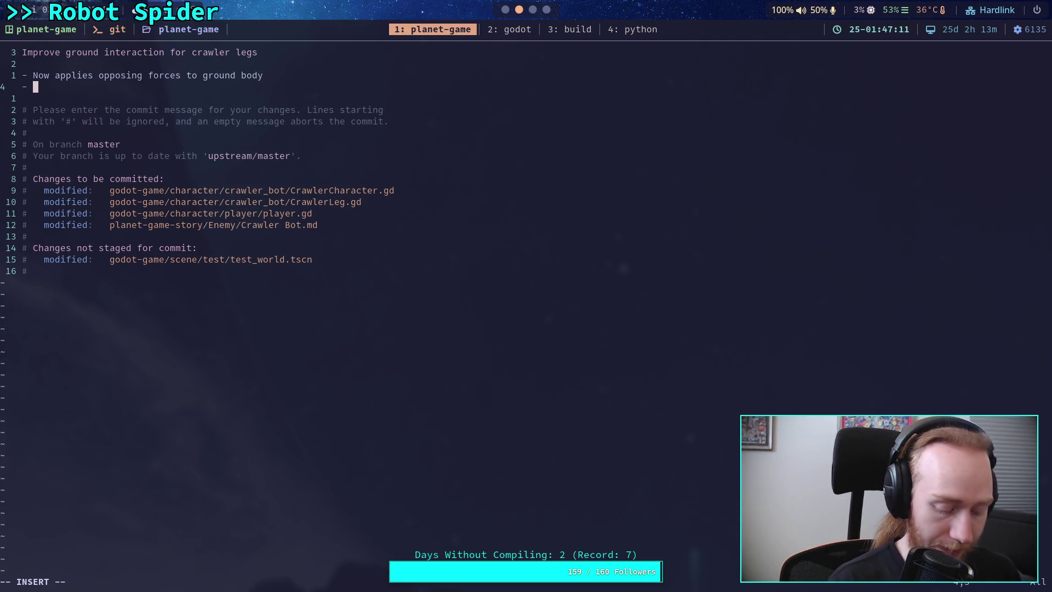
type("Excludes ")
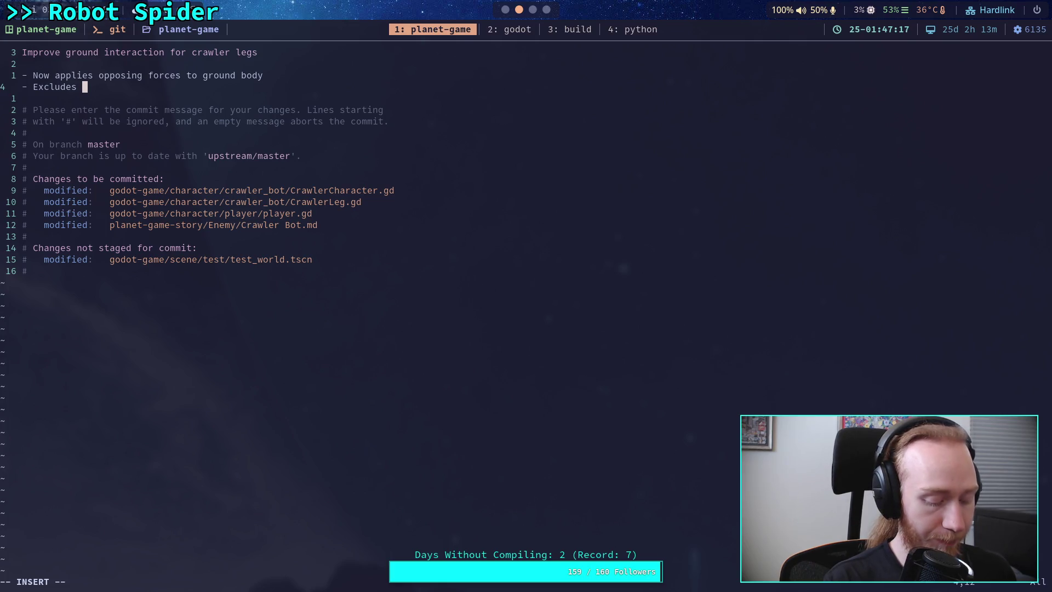
type("own body ")
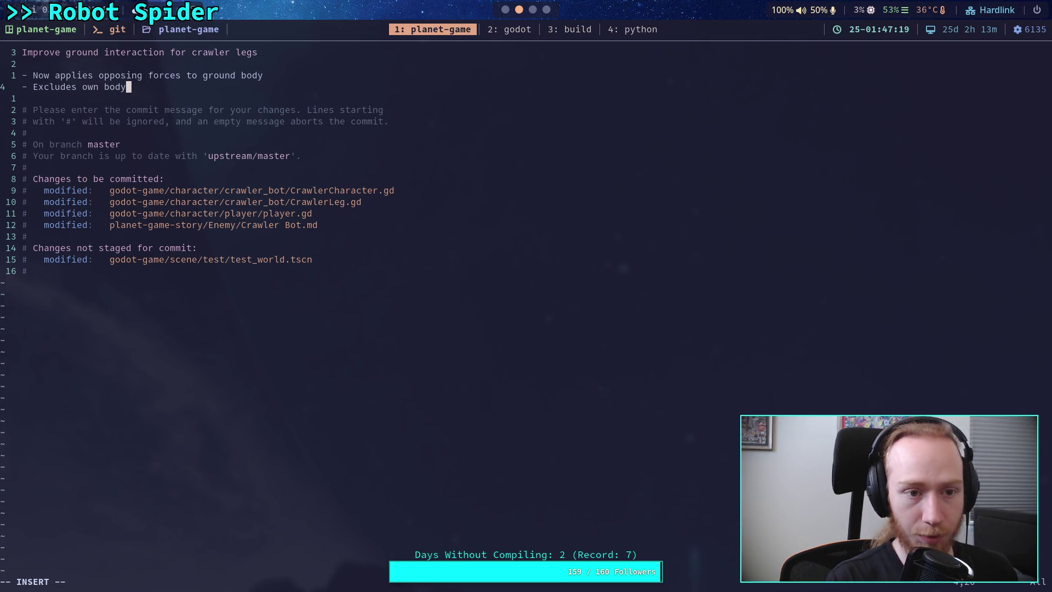
type("from ground ")
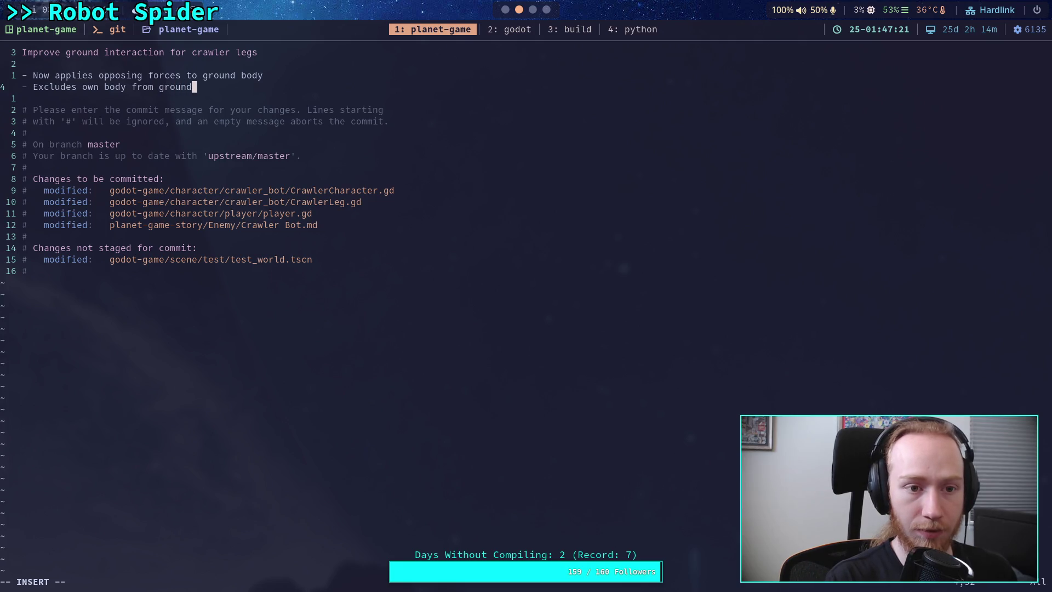
type("detection")
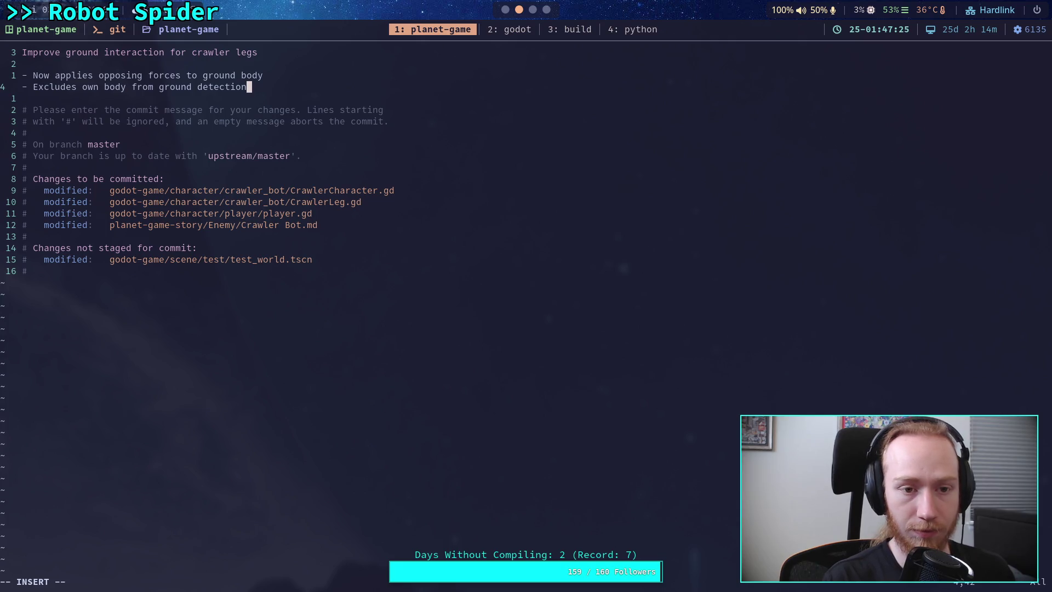
Save the commit message with :wq to record the commit.
key("Escape")
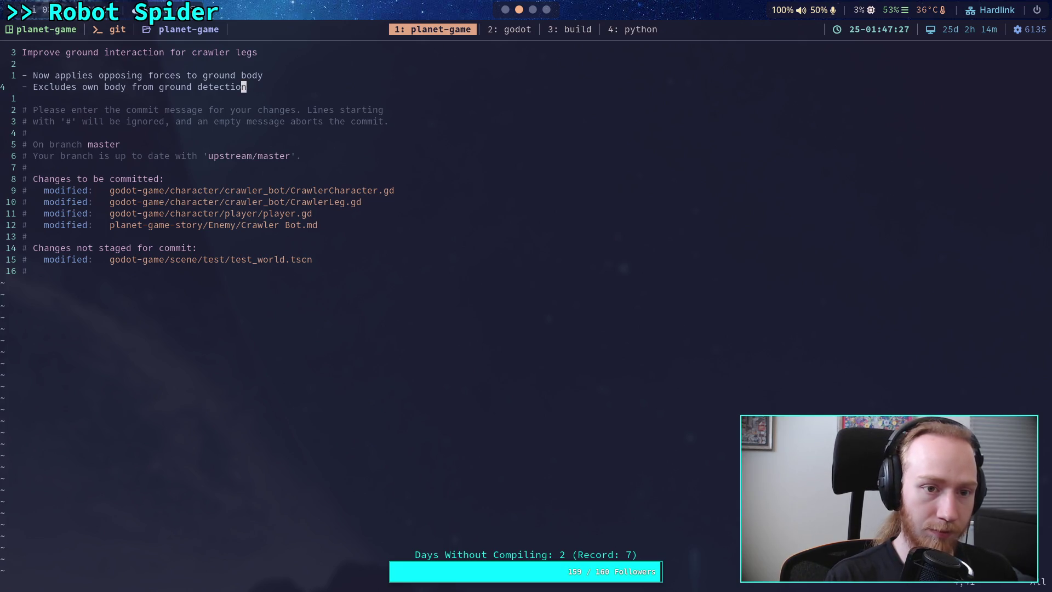
type(":wq")
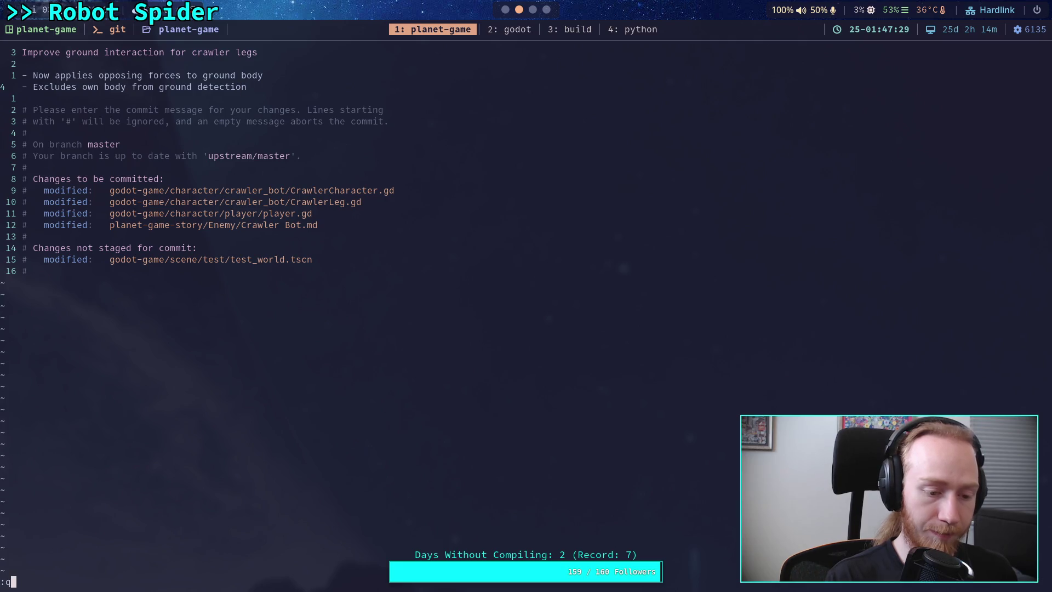
key("Escape")
type(":wq")
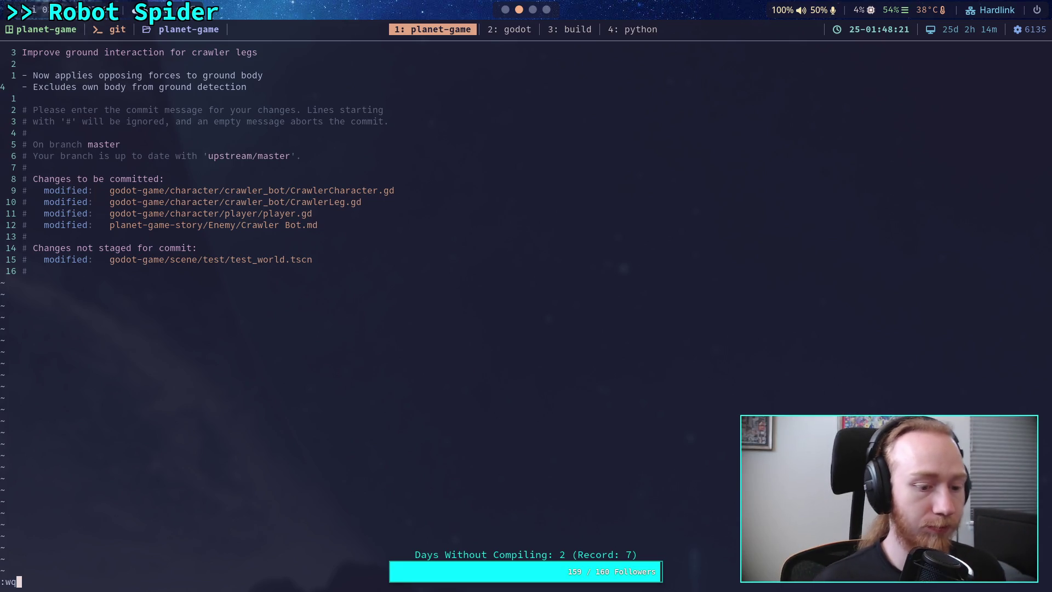
key("Return")
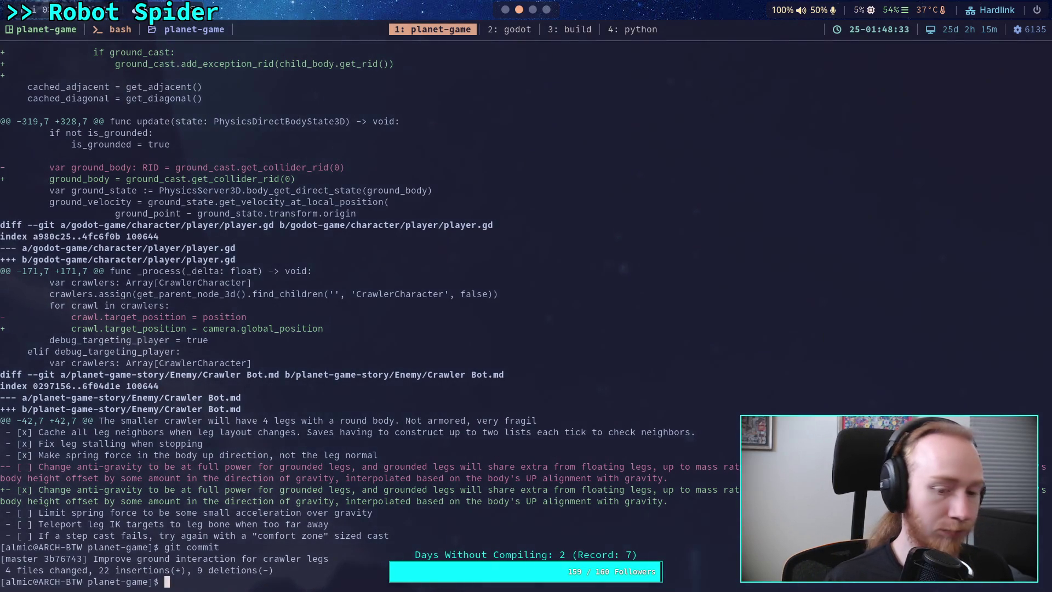
Push the new commit with git push and return to the Godot workspace.
type("git push")
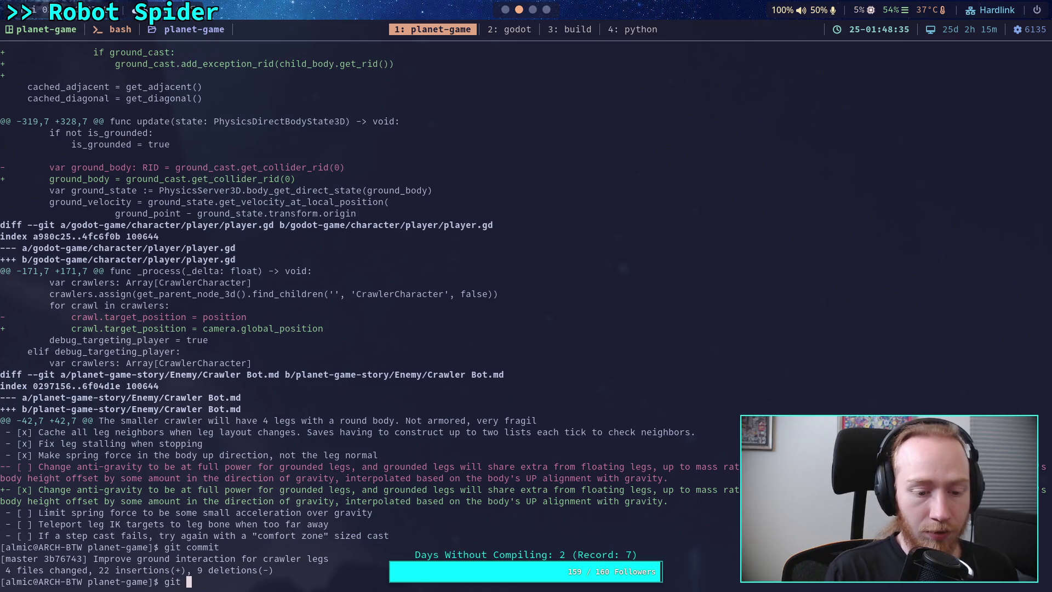
key("Return")
key("super+3")
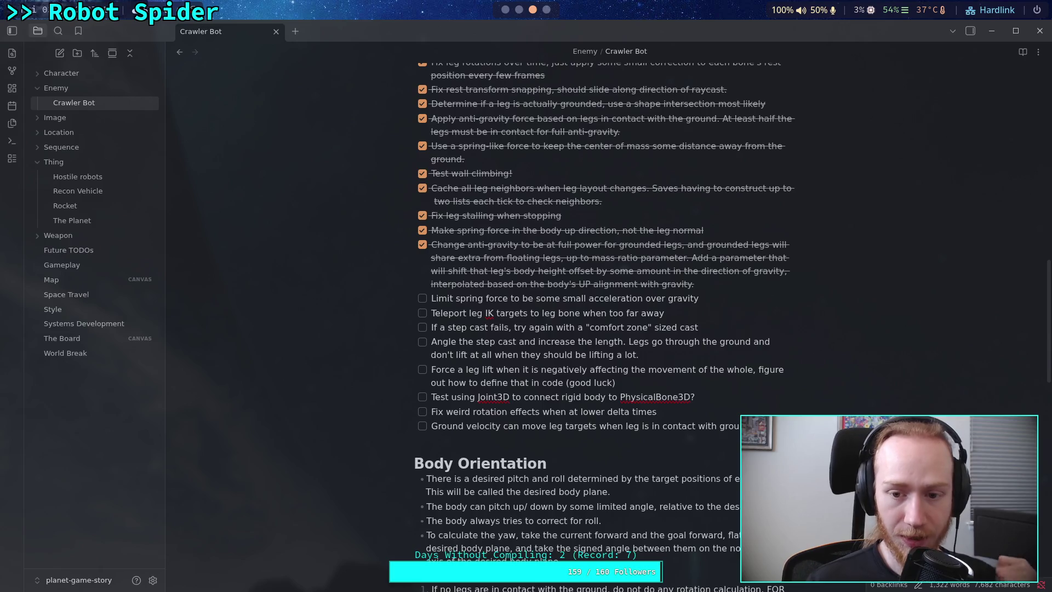
key("super+1")
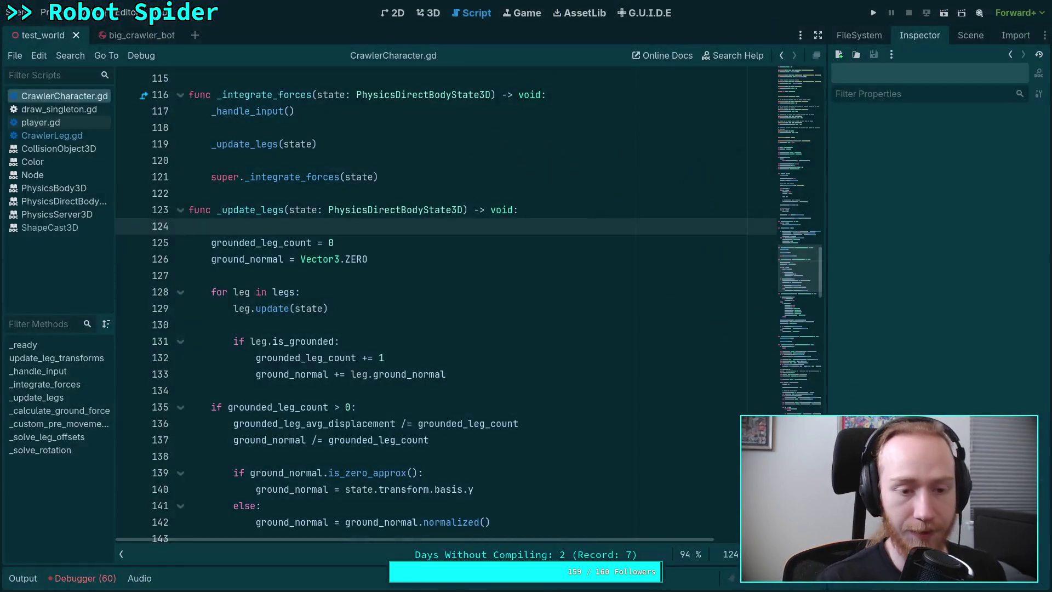
scroll(596, 377, "up", 12)
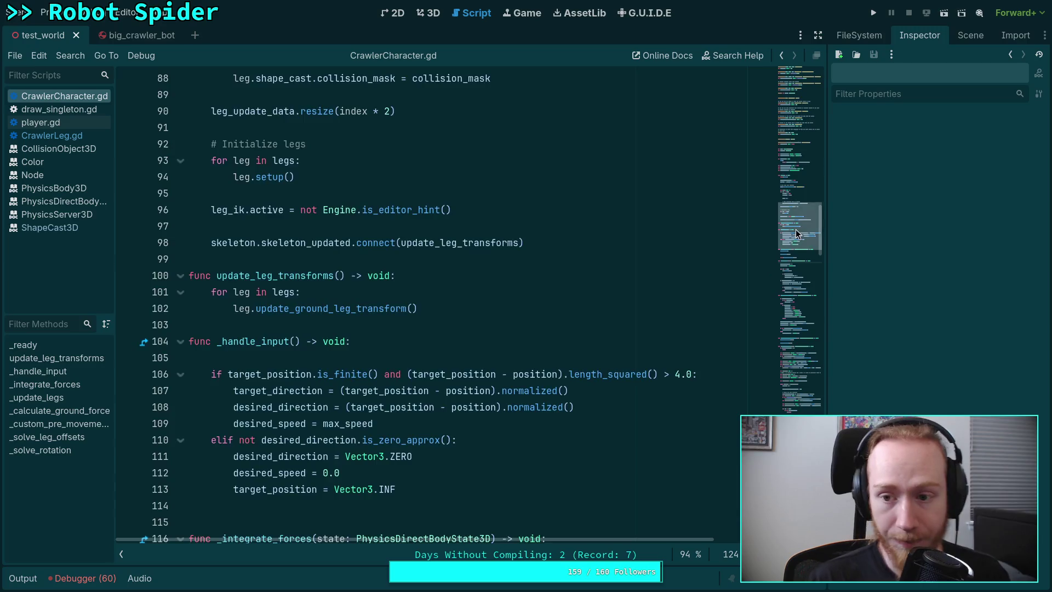
scroll(590, 289, "up", 20)
scroll(470, 345, "down", 8)
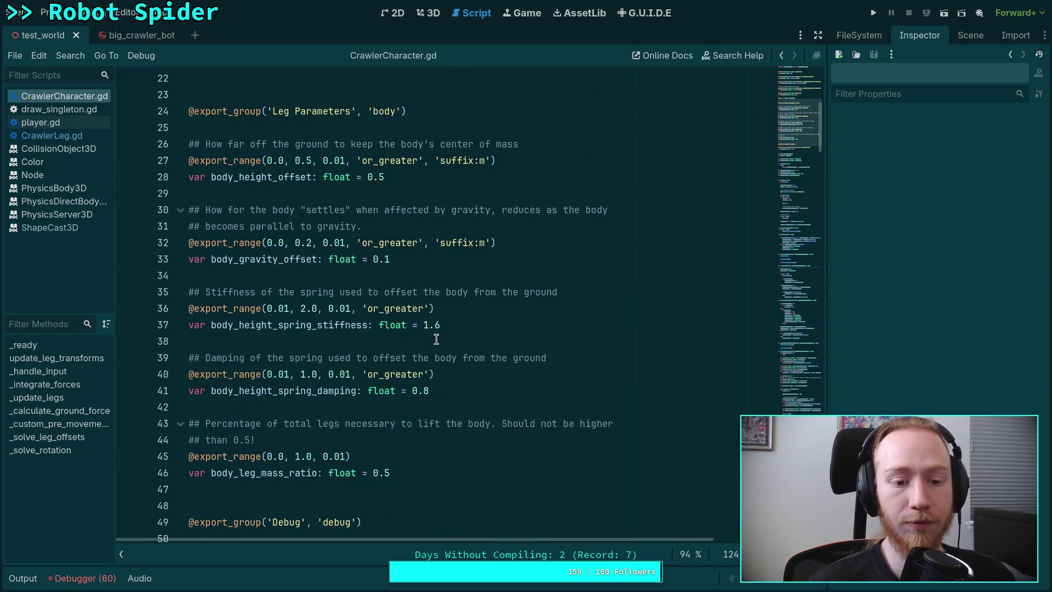
left_click(512, 338)
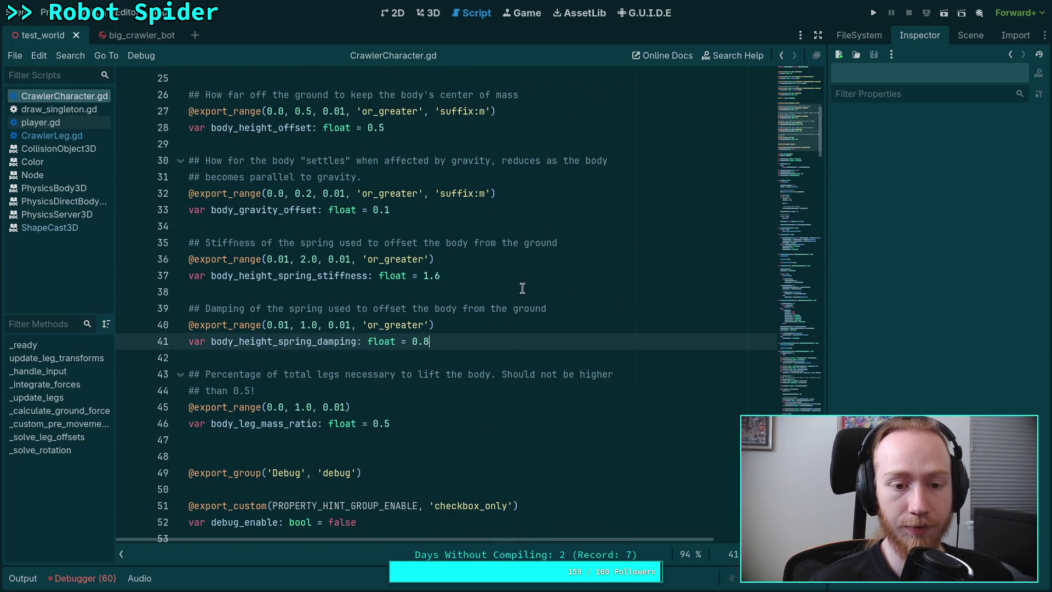
left_click(538, 275)
key("Return")
key("Return")
type("@export_")
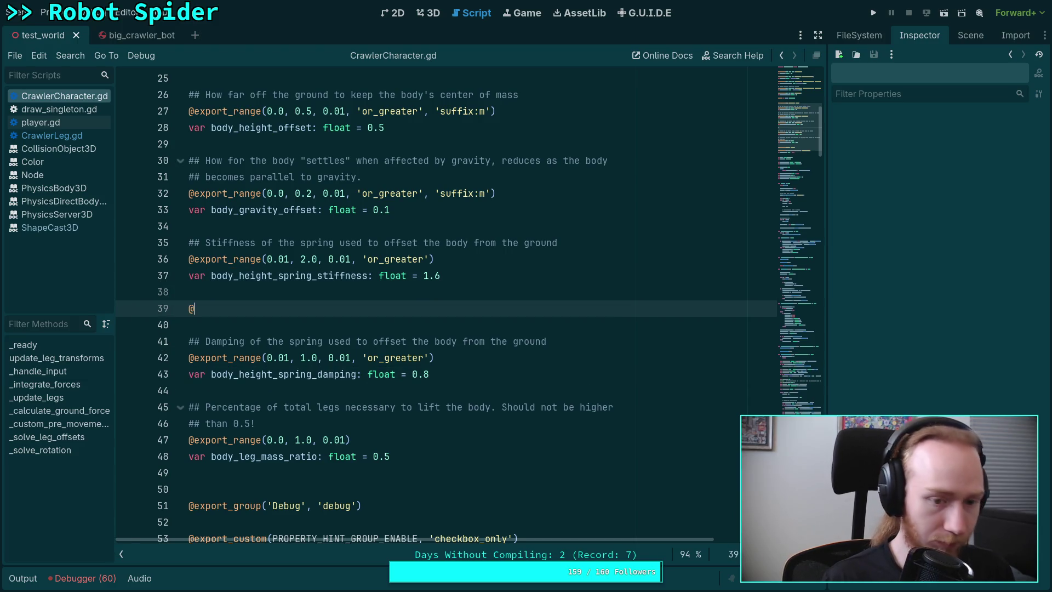
type("range(0.")
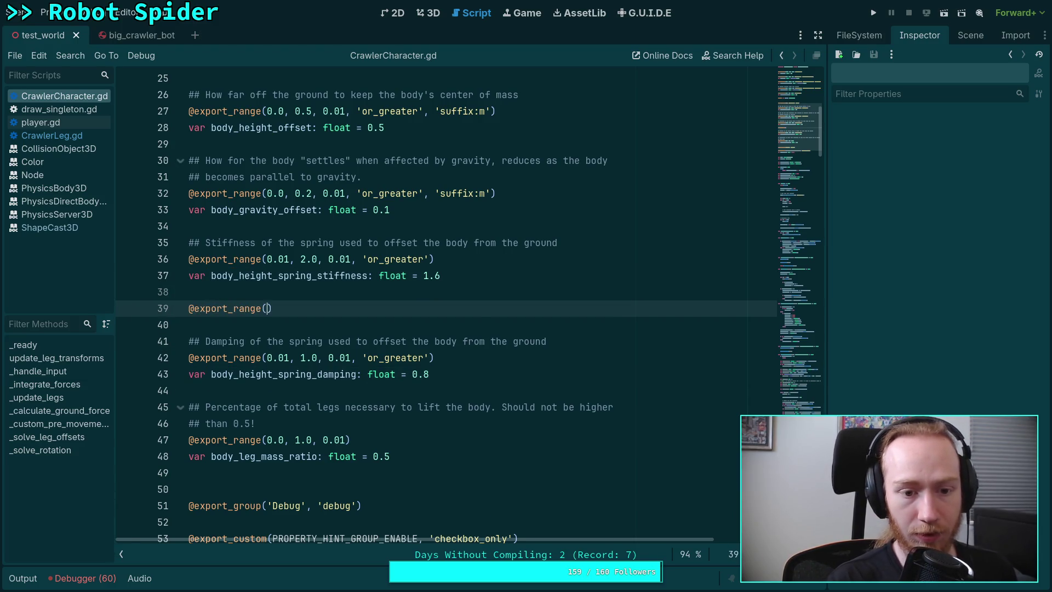
type("0,")
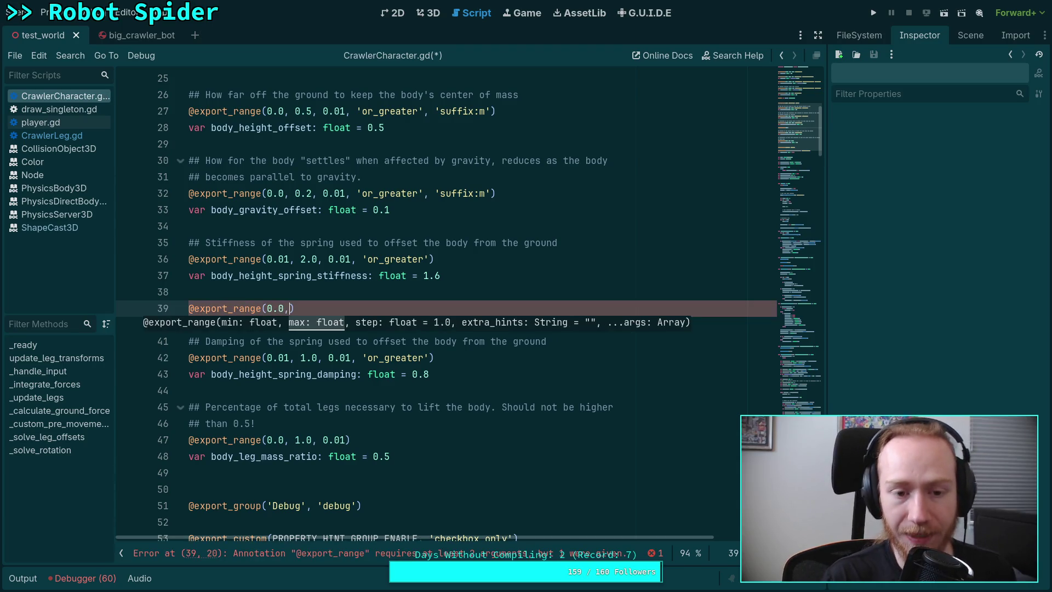
key("BackSpace")
key("BackSpace")
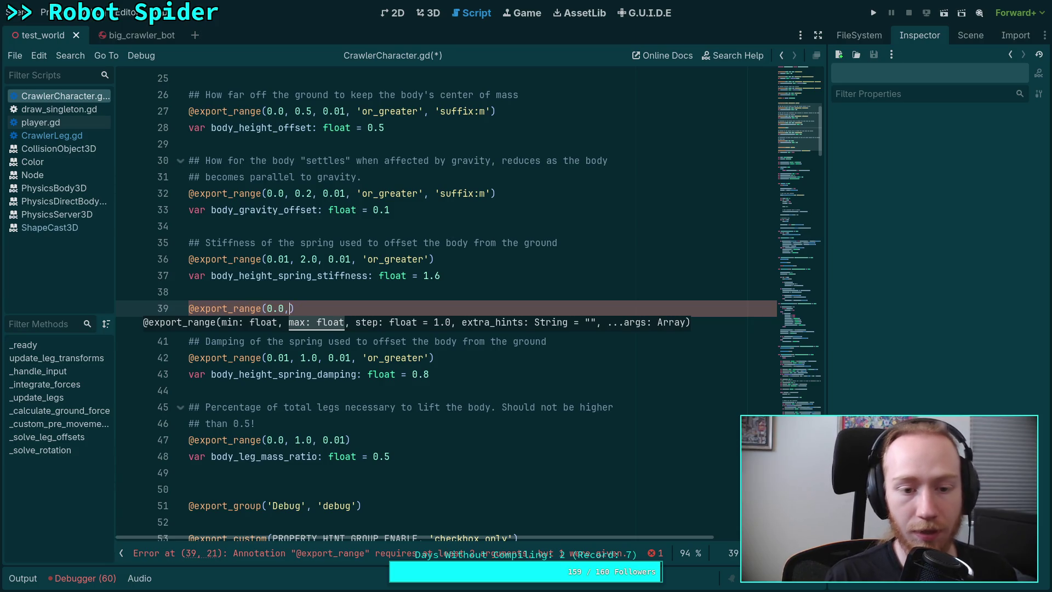
type("1,")
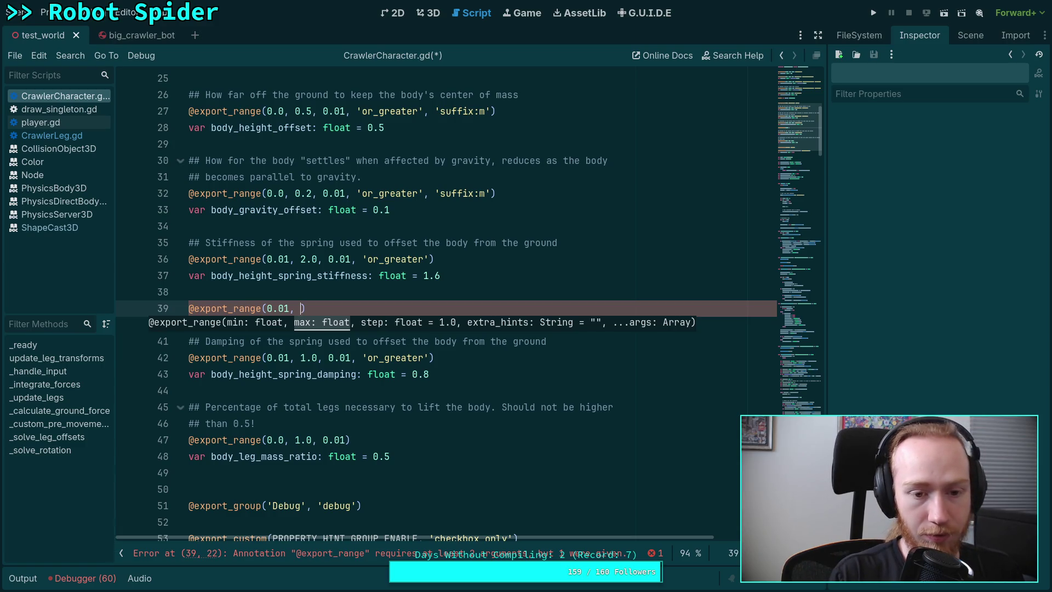
type("3.0, ")
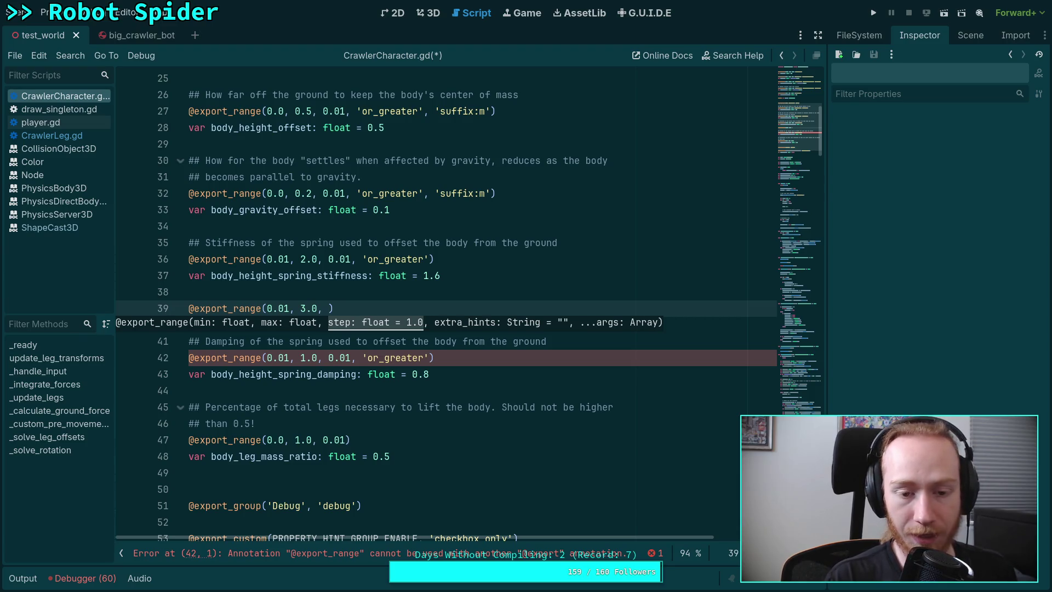
type("0.01, 'or")
key("Return")
key("End")
key("Return")
type("var body_")
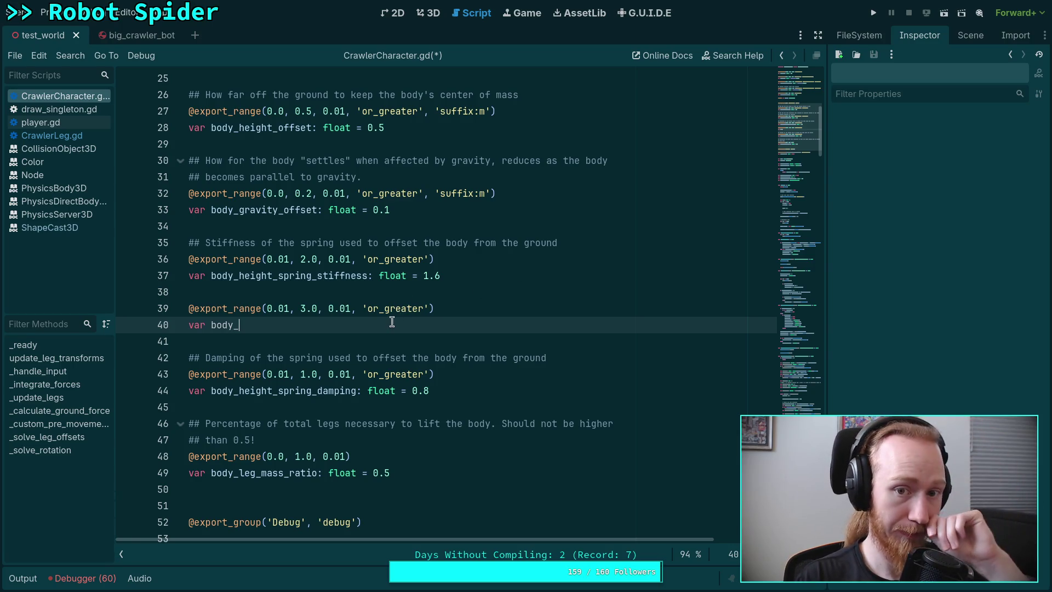
Finish the declaration as body_max_spring_acceleration: float = 1.0.
scroll(381, 326, "up", 1)
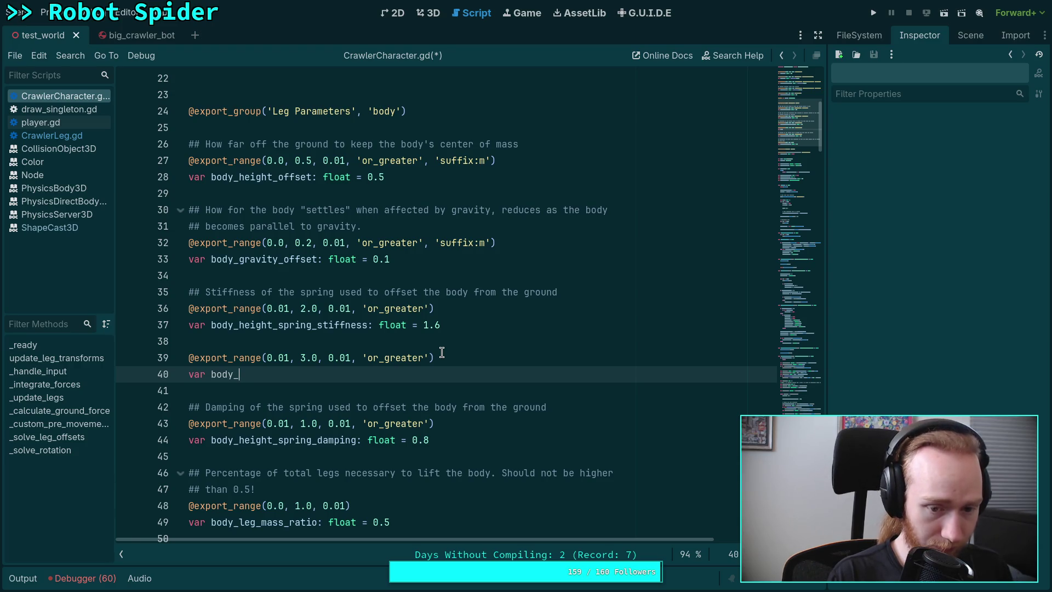
type("max_spring")
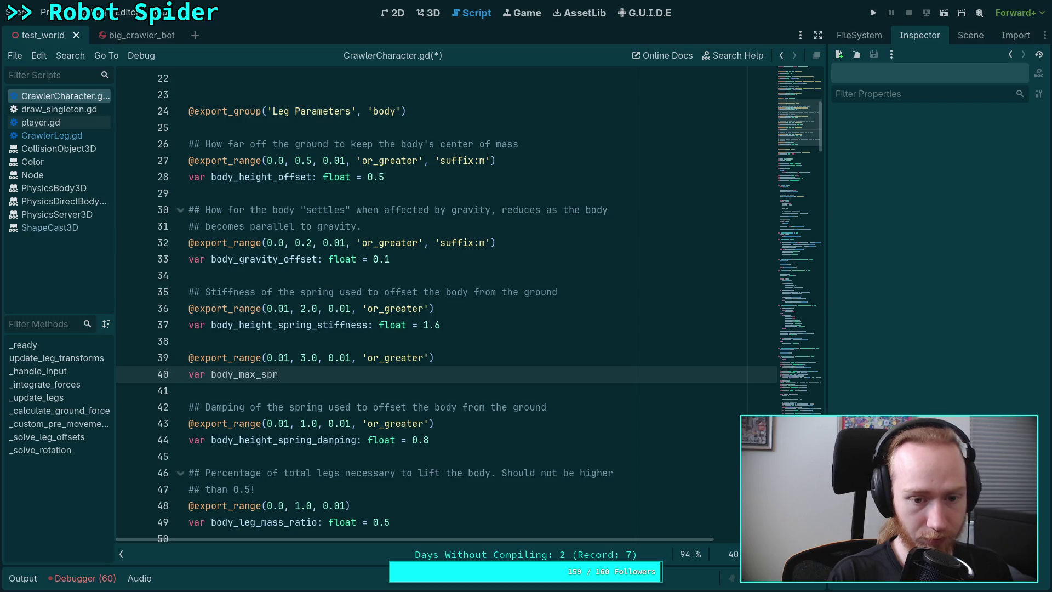
type("_acceleration")
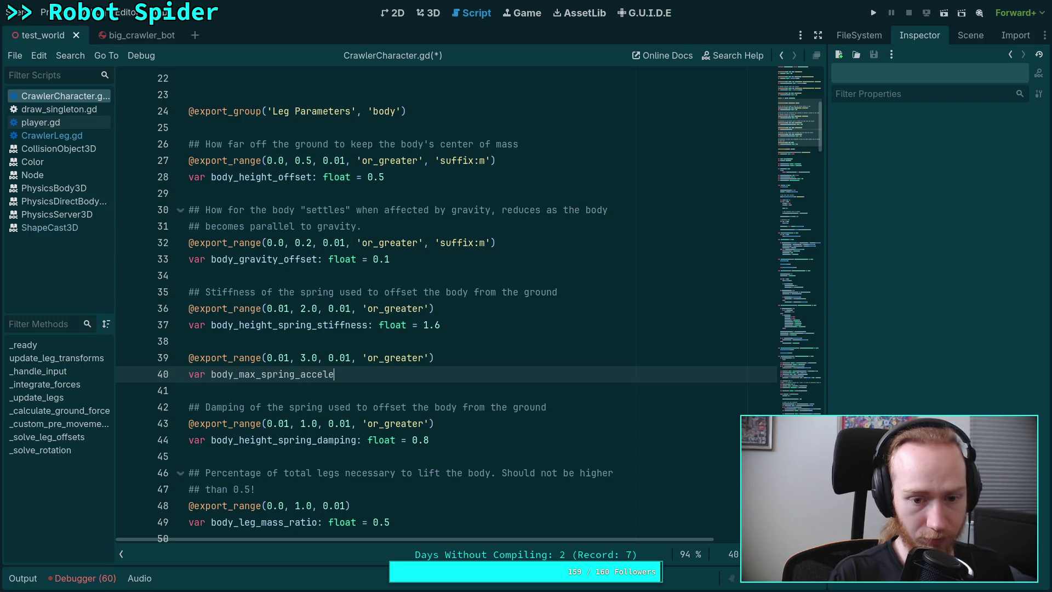
type(": float = ")
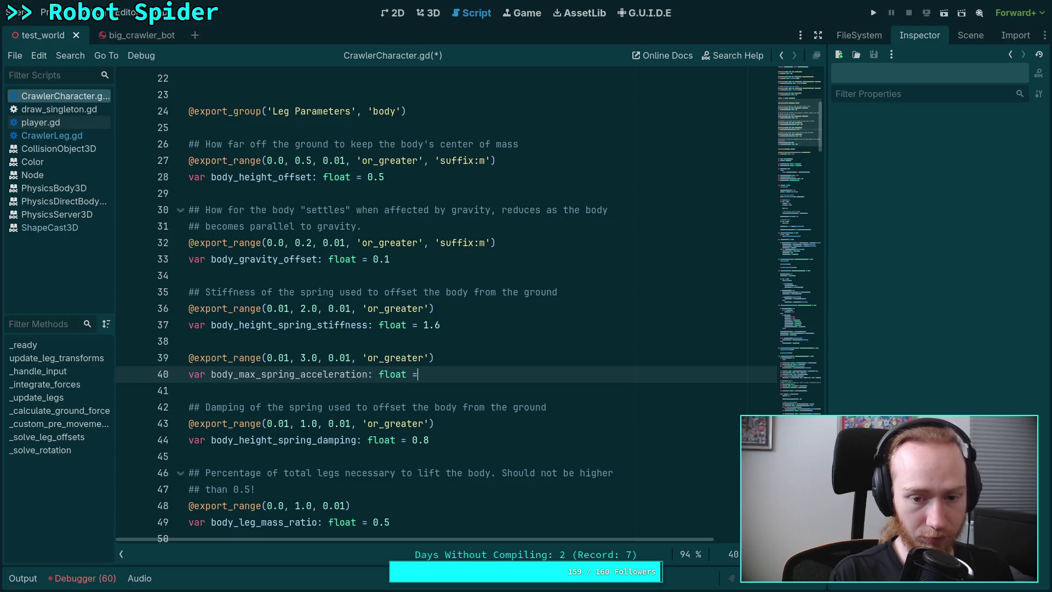
type("1.0")
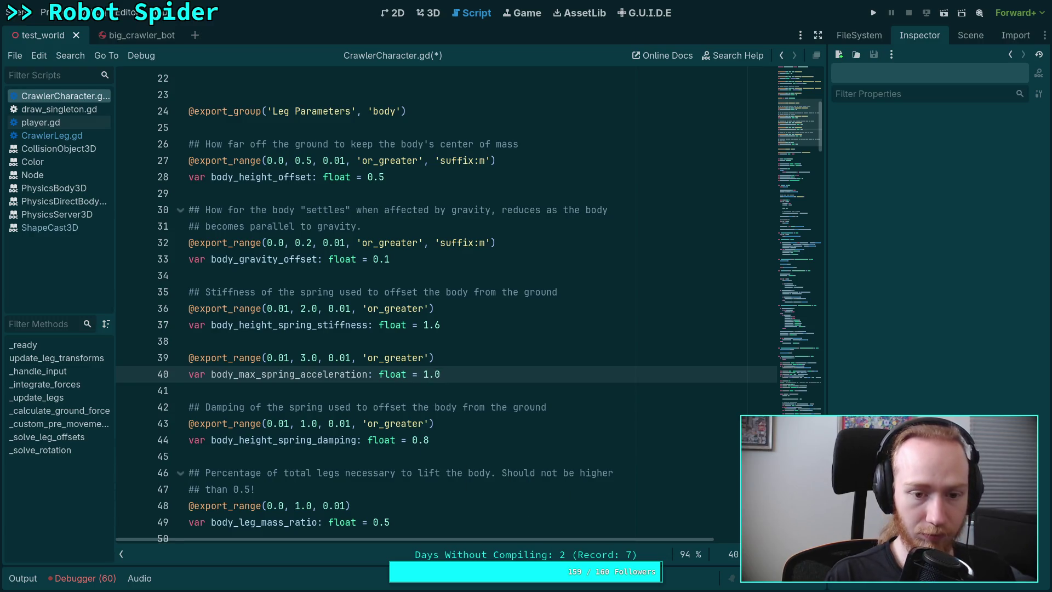
key("Up")
key("Up")
key("Return")
Document it with a two-line ## comment: extra leg-spring acceleration beyond gravity, not affecting damping.
type("## ")
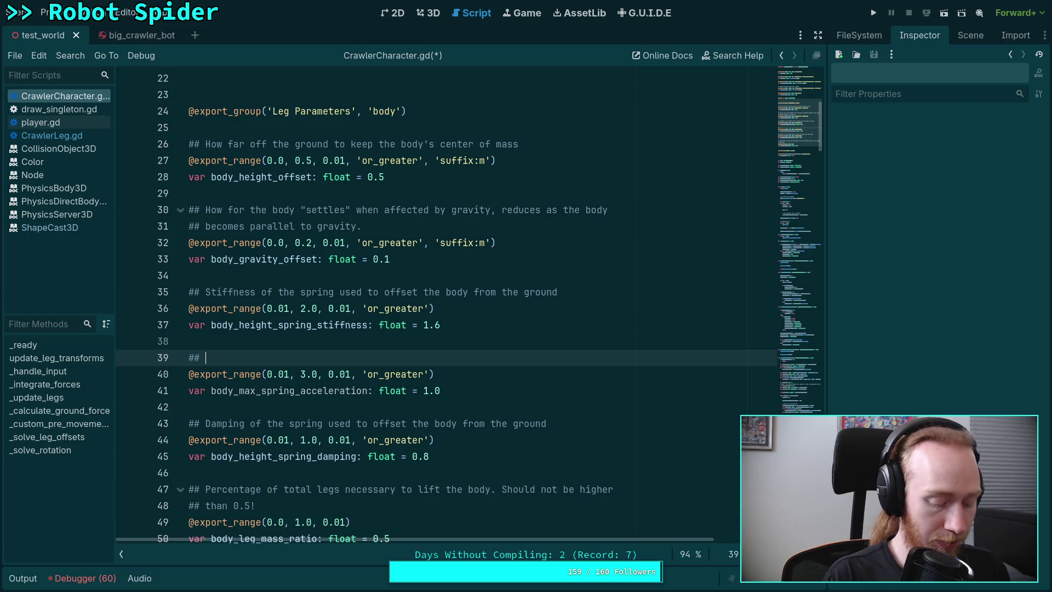
type("How much ")
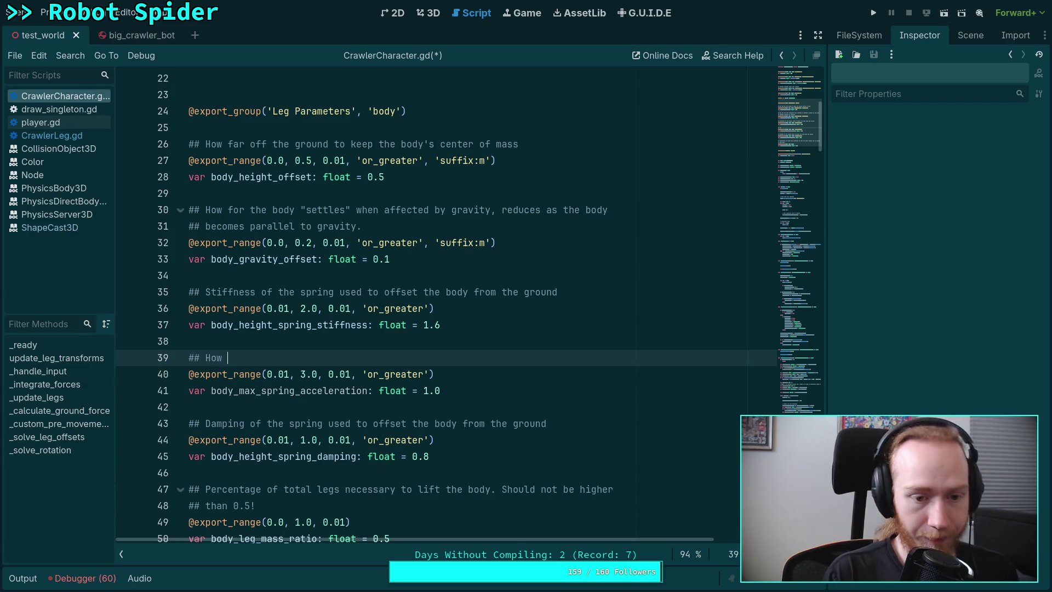
type("acceleration ")
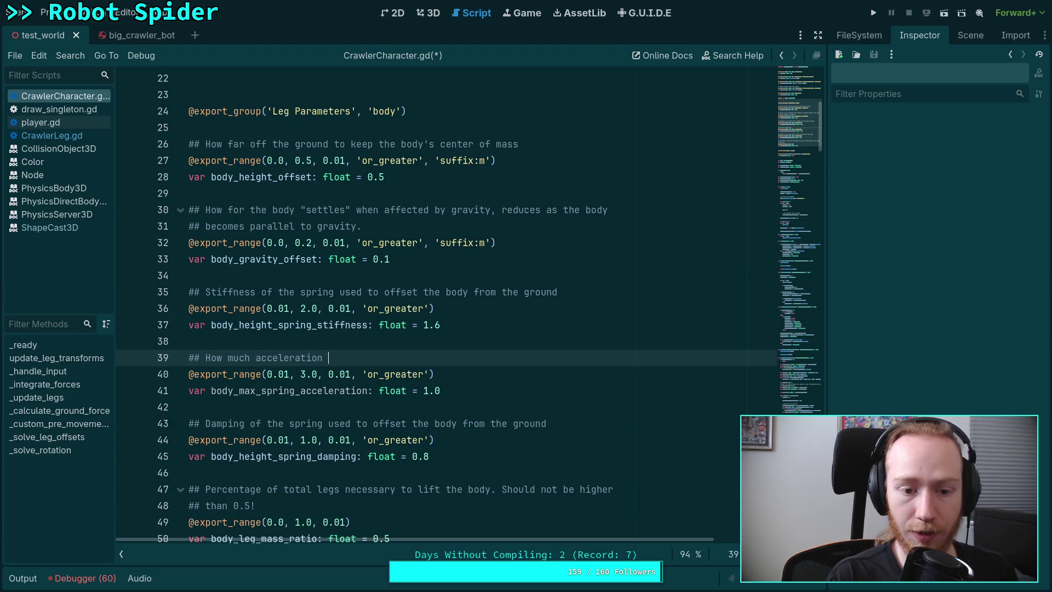
type("the legs")
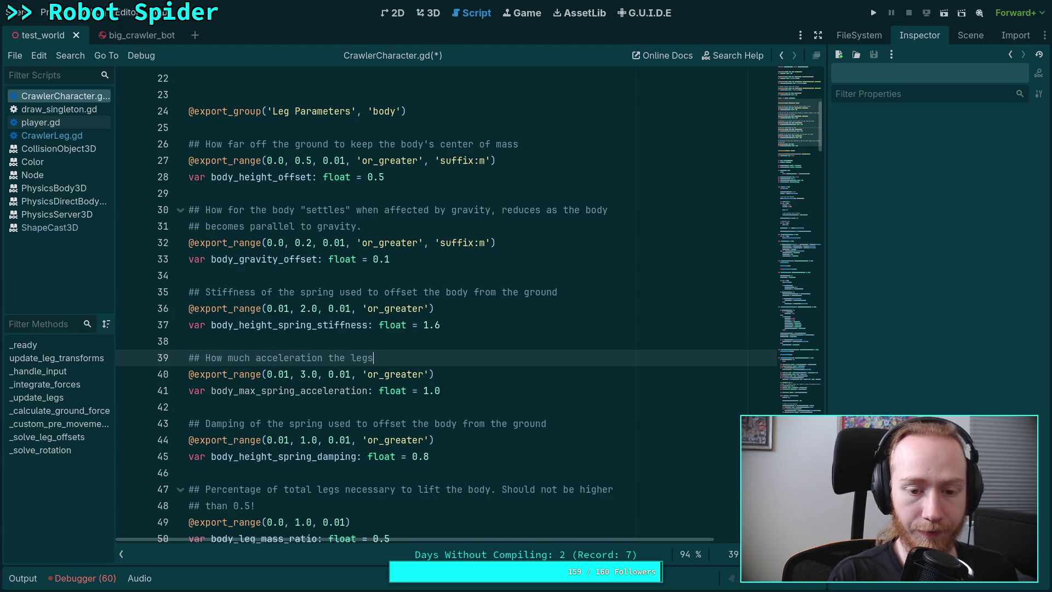
key("BackSpace")
type("spring")
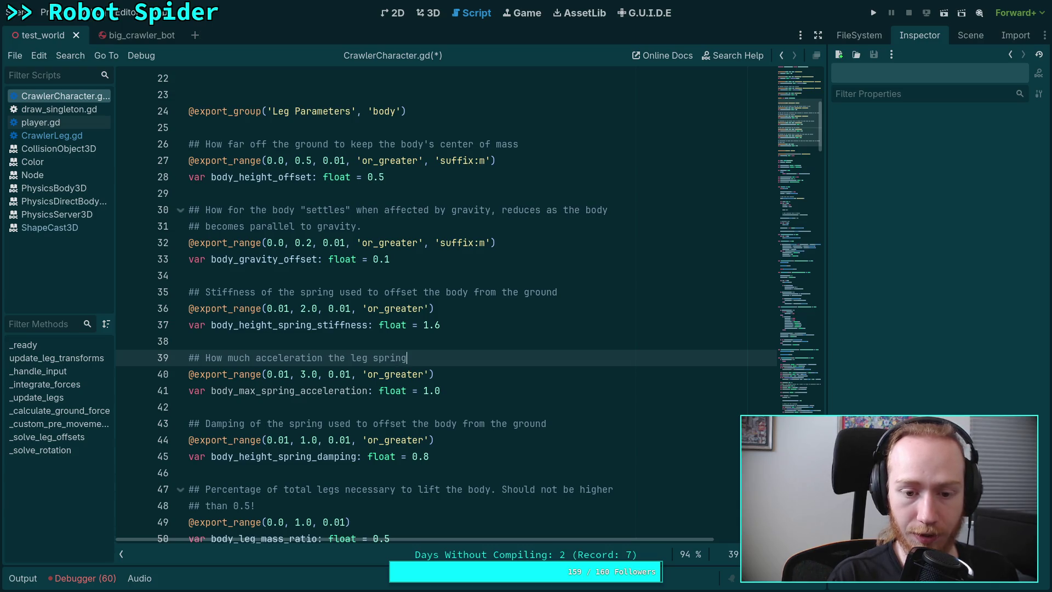
type("s can apply ")
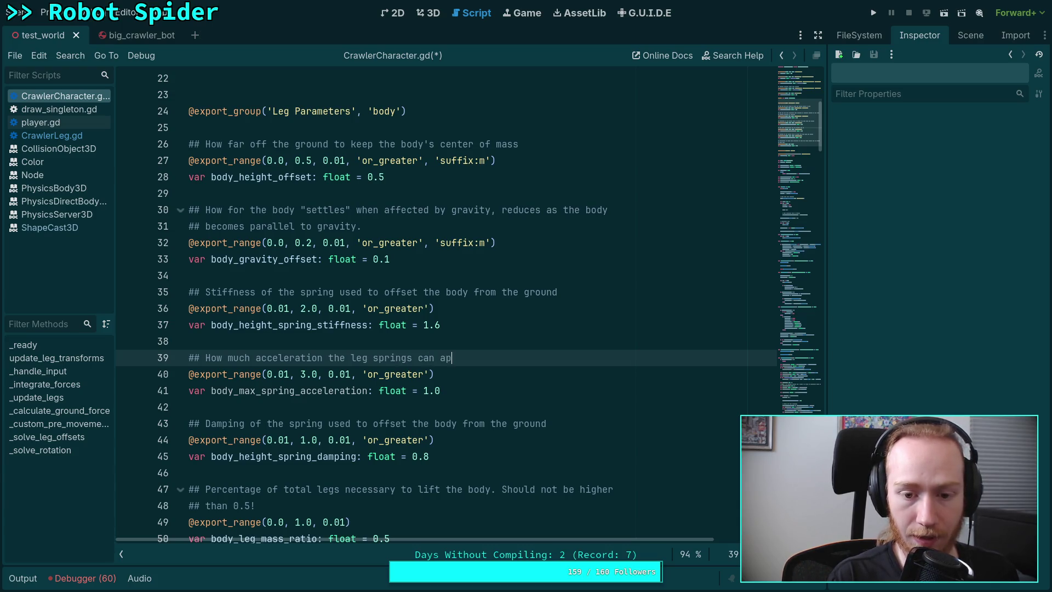
type("indivi")
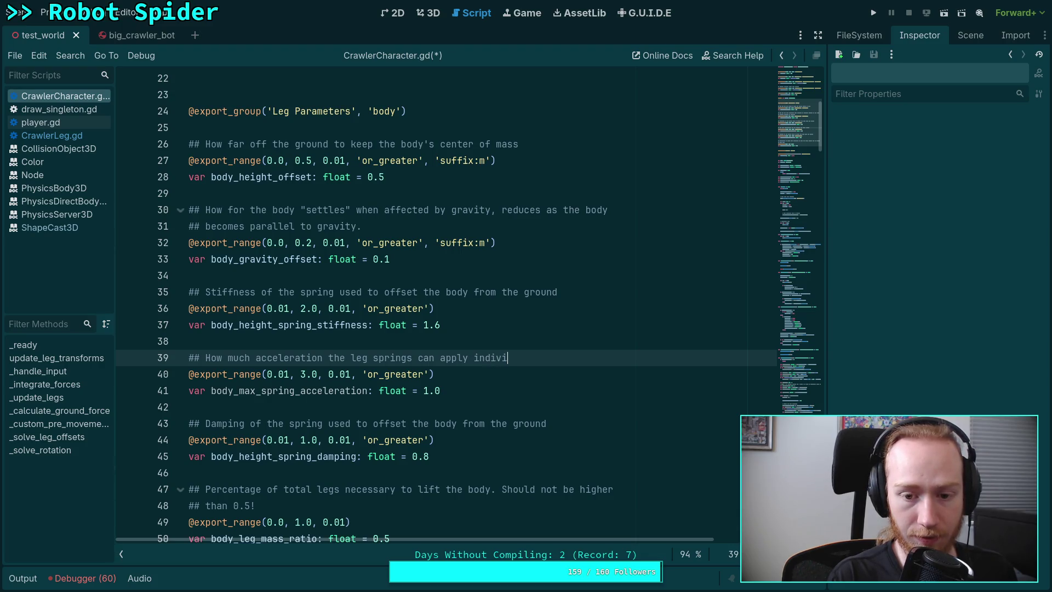
key("BackSpace")
key("BackSpace")
key("BackSpace")
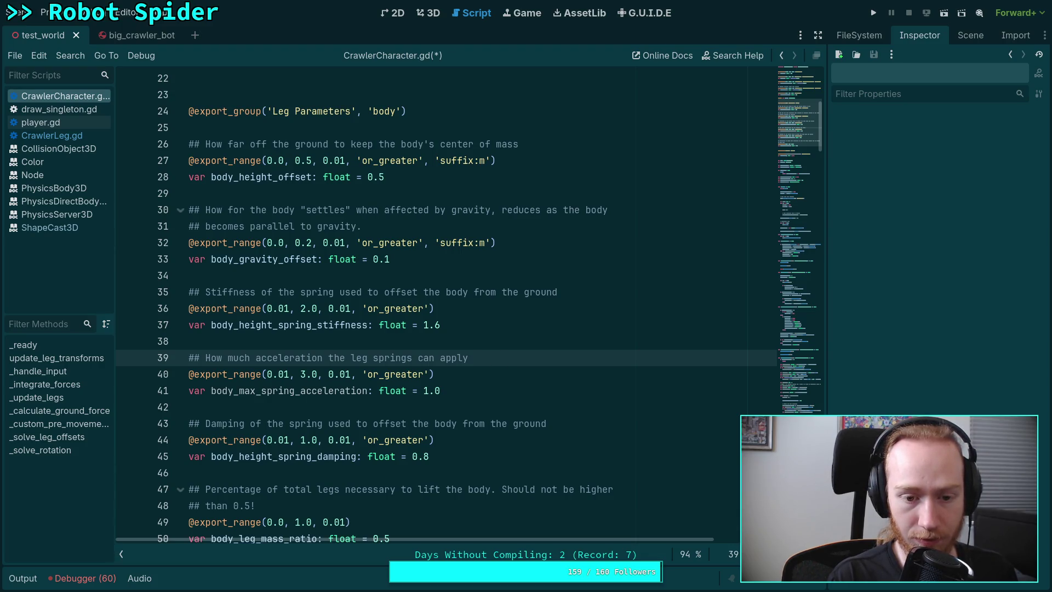
type("to the body,")
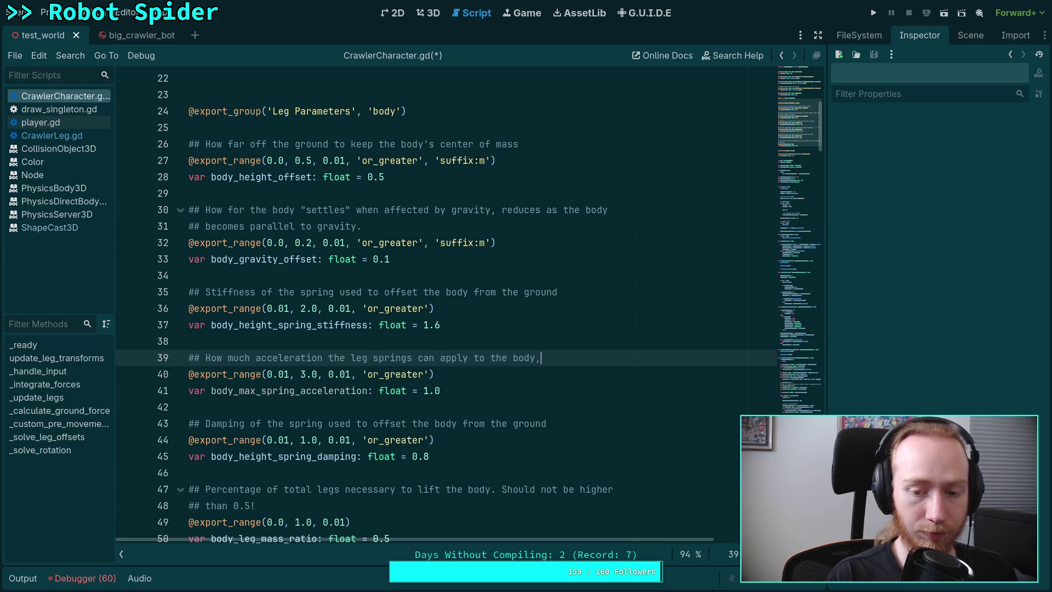
type("on top of wh")
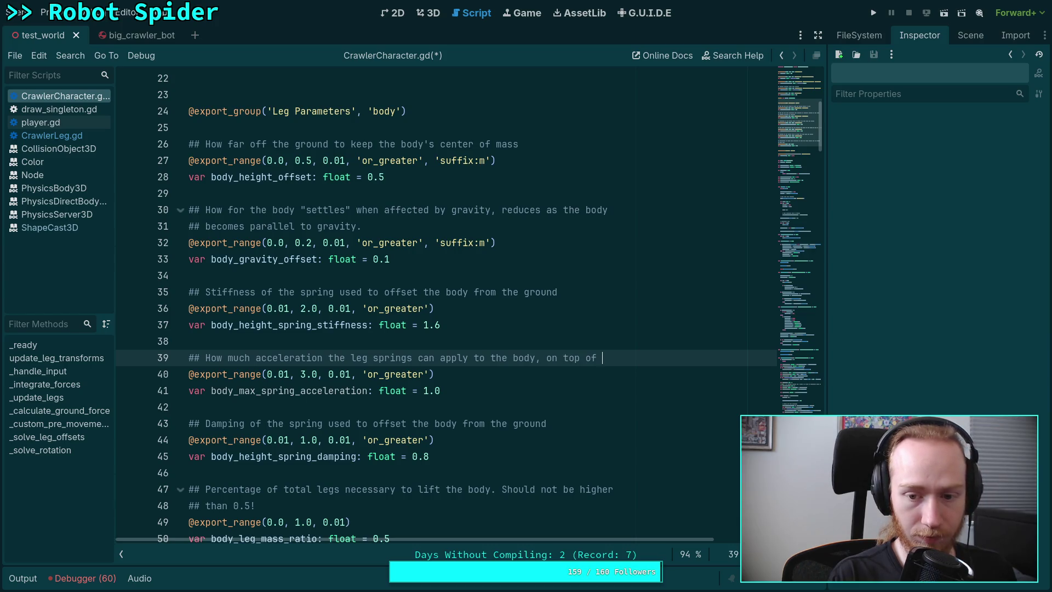
type("atever")
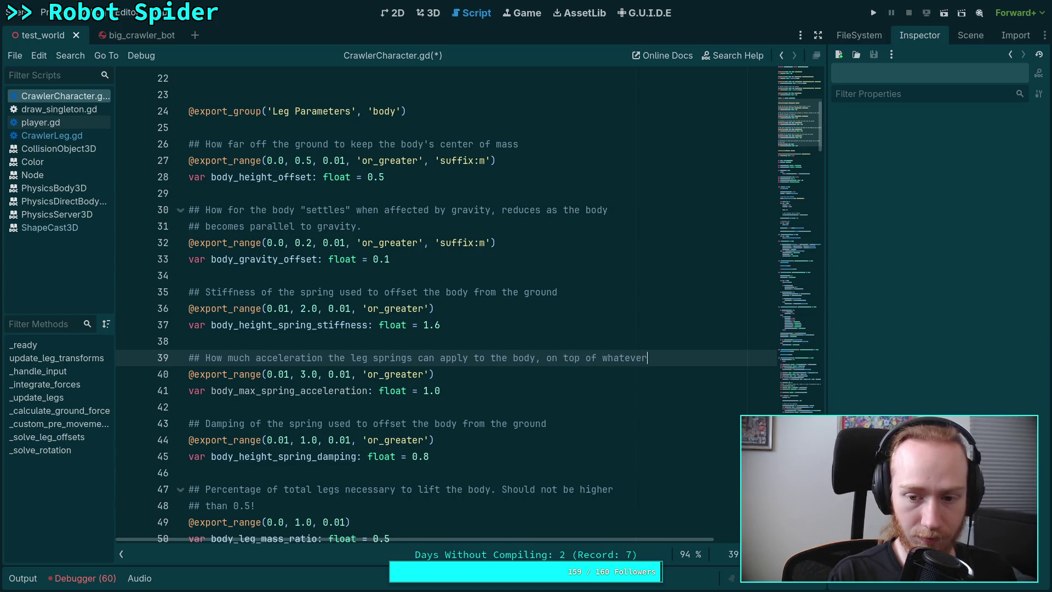
key("Return")
type("## grav")
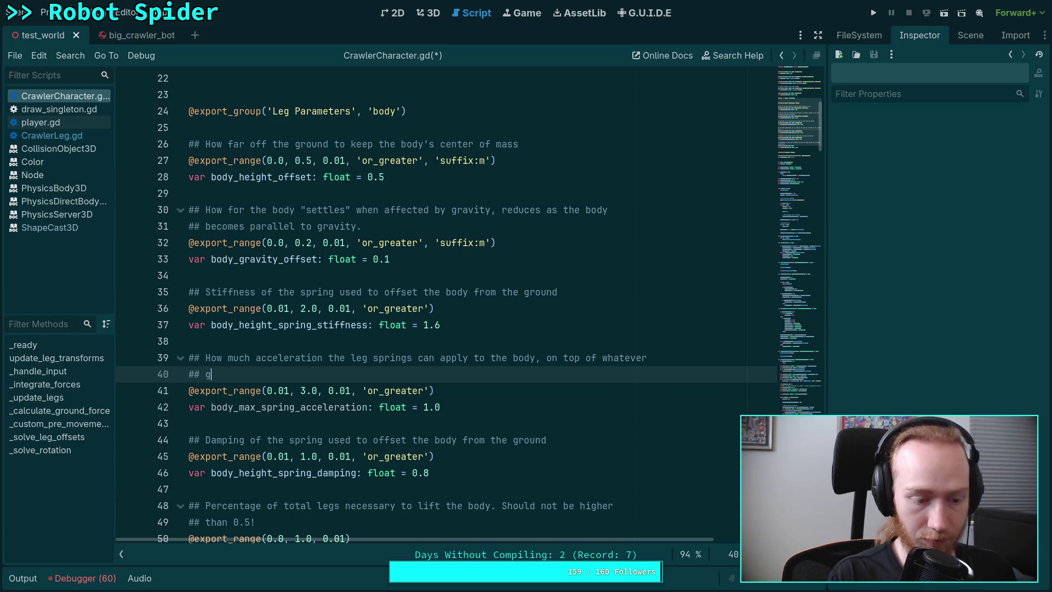
type("ity will provide. ")
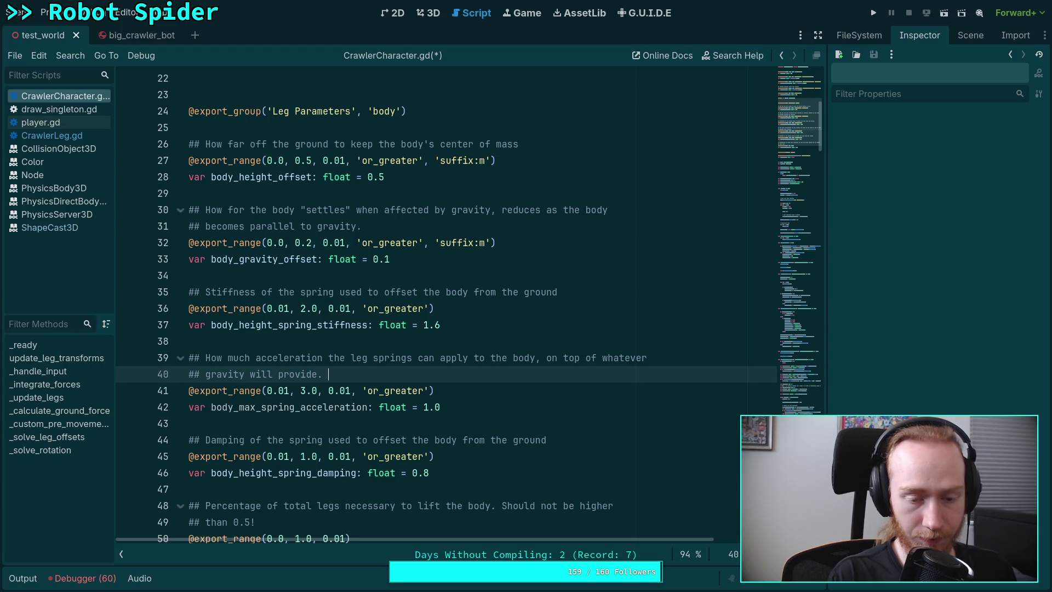
type("Does'")
key("BackSpace")
type("not affect damping.")
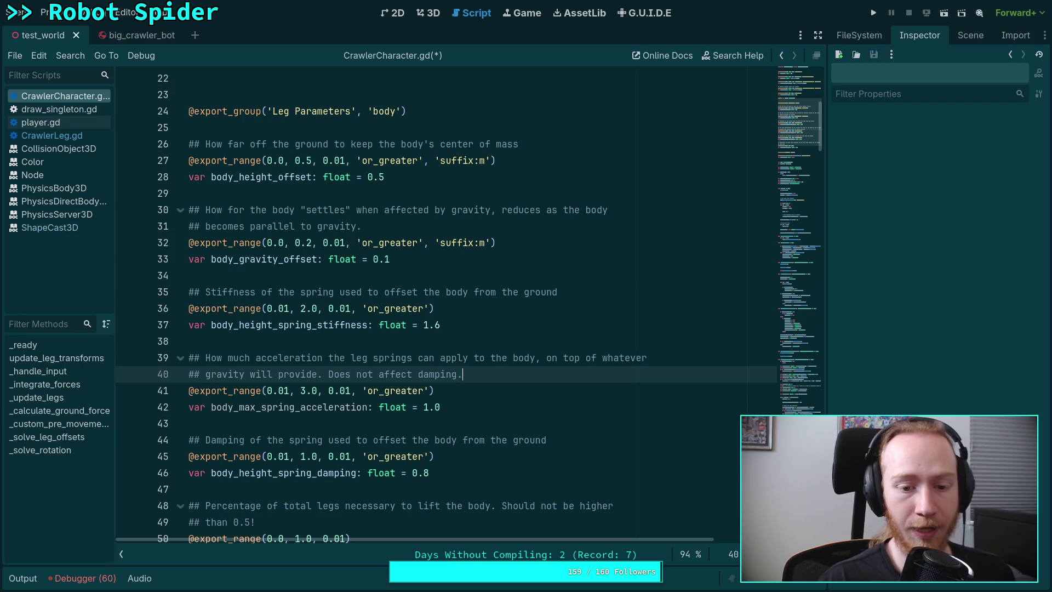
left_click(463, 425)
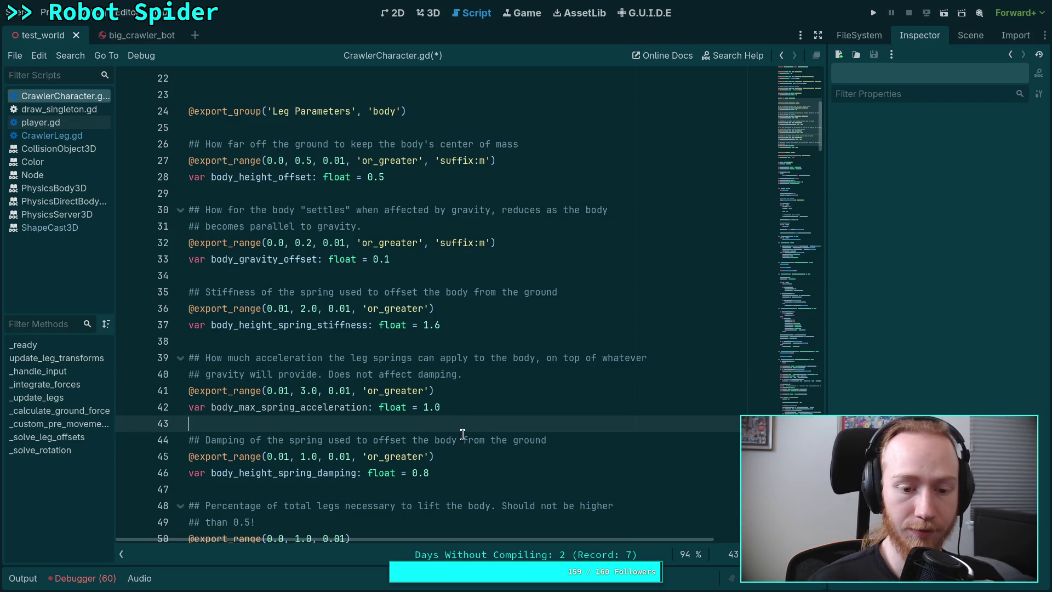
Bring up the per-leg spring_force loop near line 249, select spring_force, and hide the script list.
scroll(463, 435, "down", 1)
left_click(466, 424)
scroll(468, 425, "down", 3)
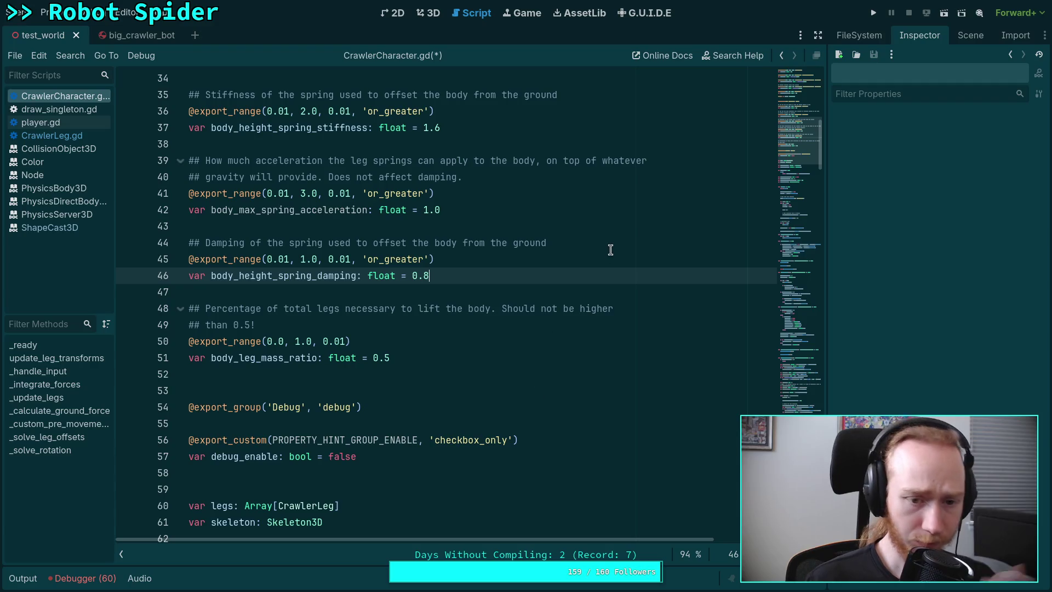
left_click(803, 142)
scroll(803, 164, "down", 5)
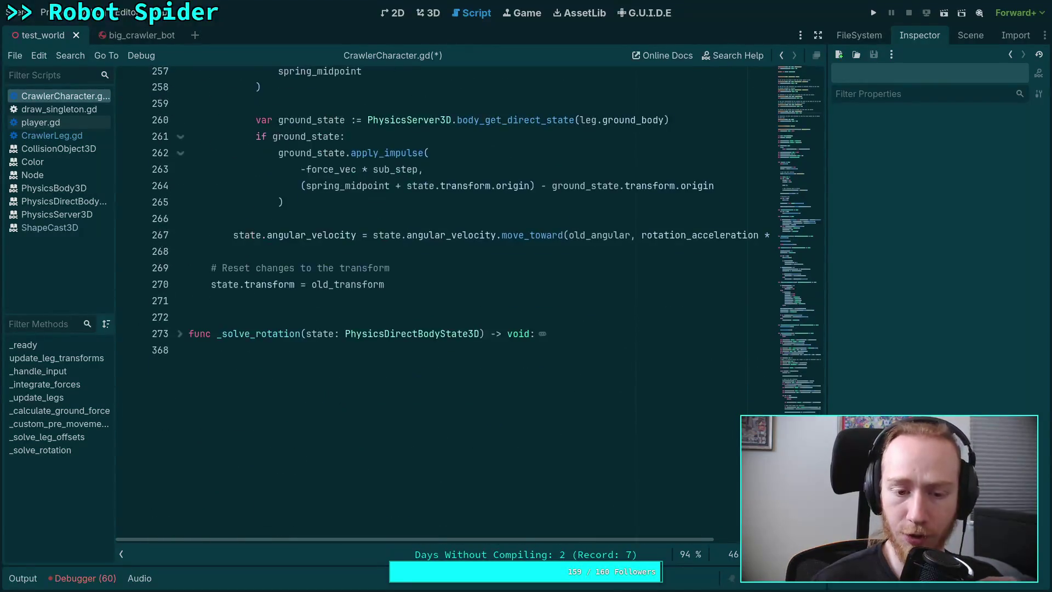
scroll(443, 301, "up", 7)
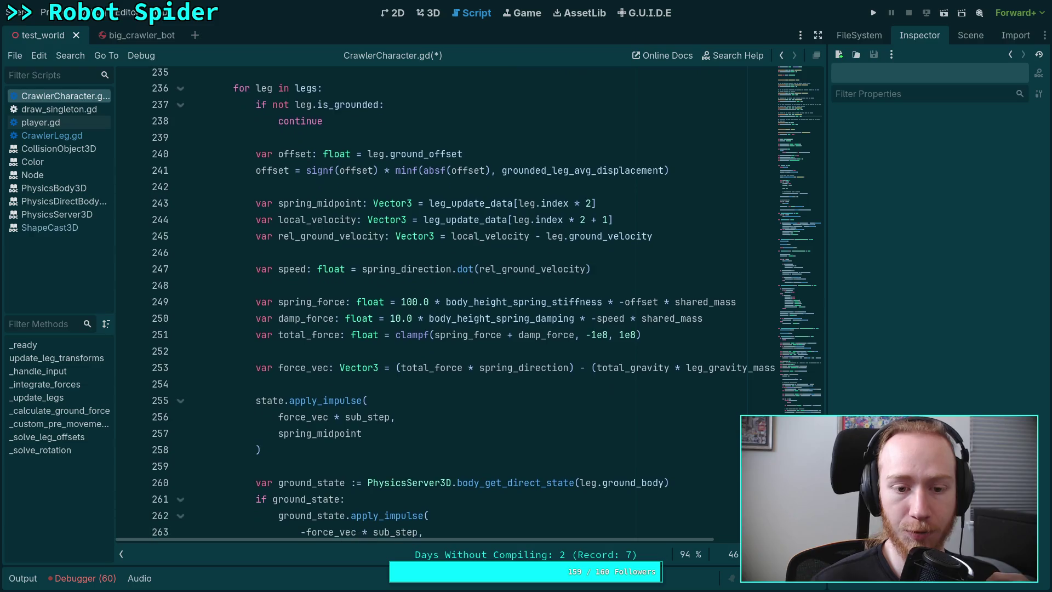
double_click(321, 300)
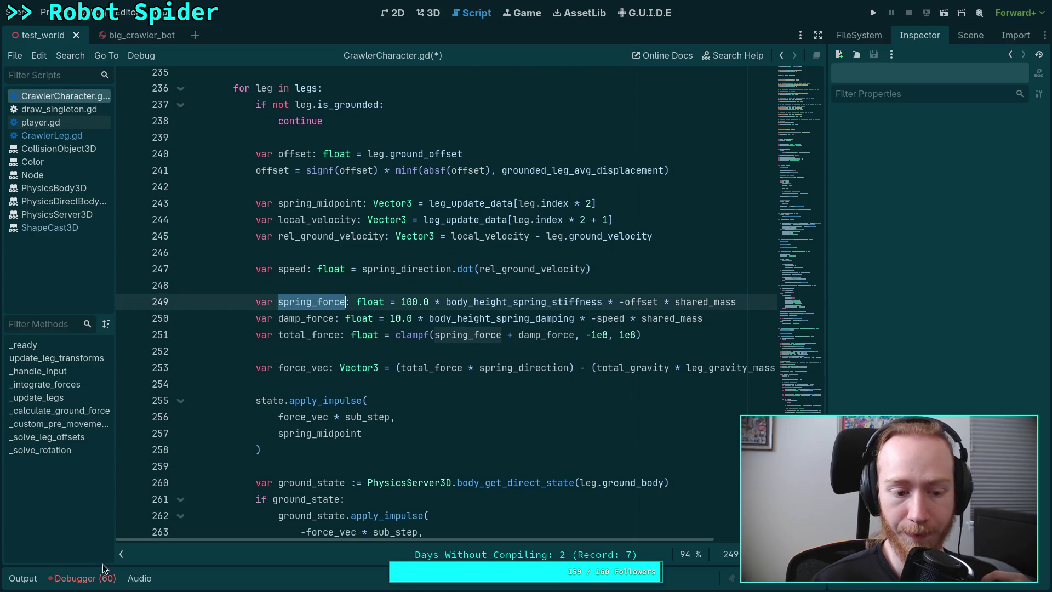
left_click(121, 554)
left_click(702, 313)
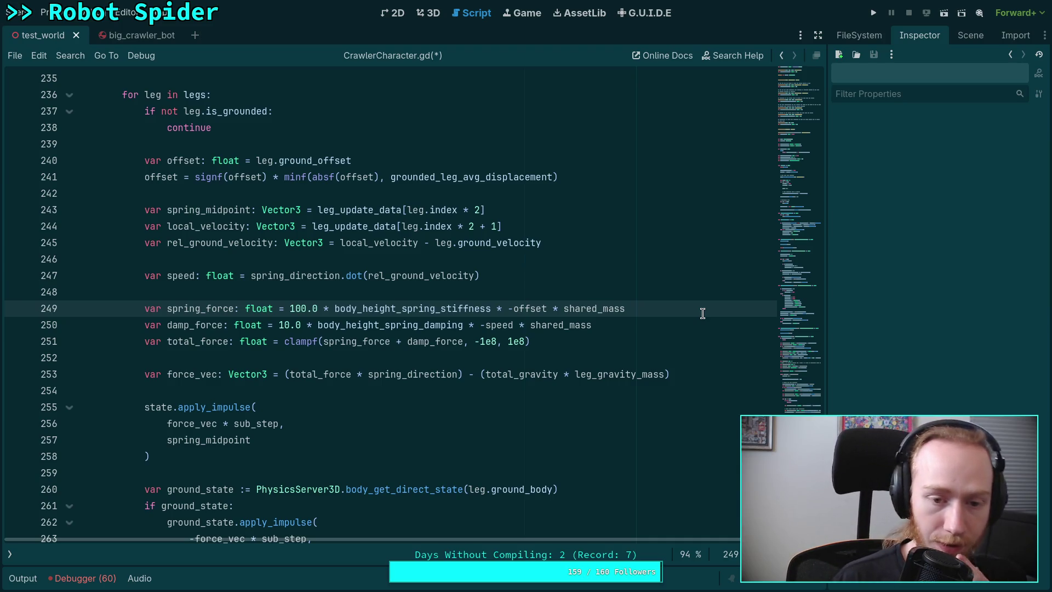
Add a 'var spring_limit: float =' line next to the spring_force calculation, trying Alt+Up/Down.
key("Return")
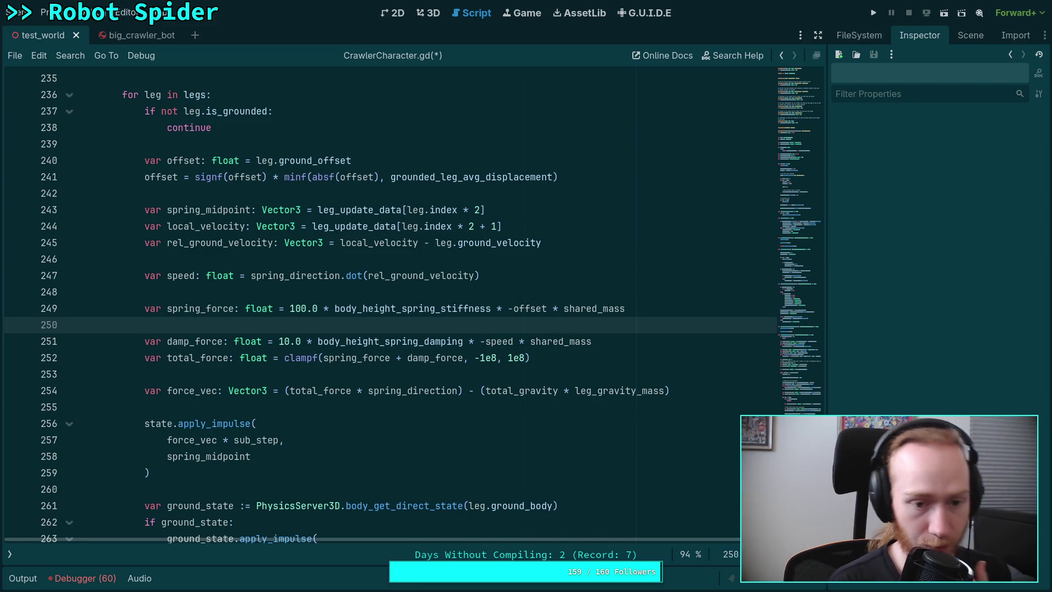
type("var ")
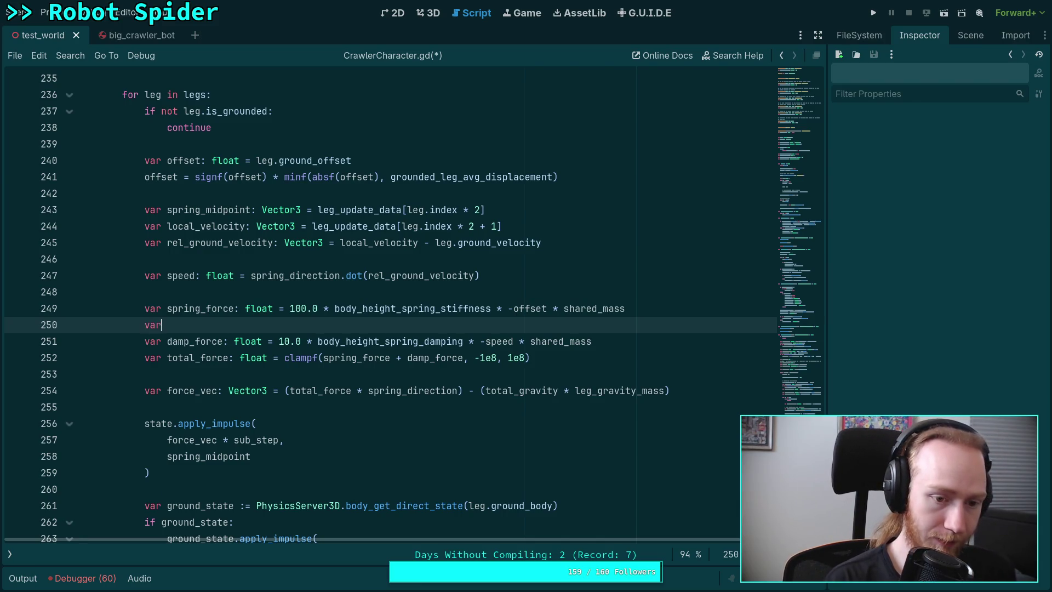
type("spring_limit")
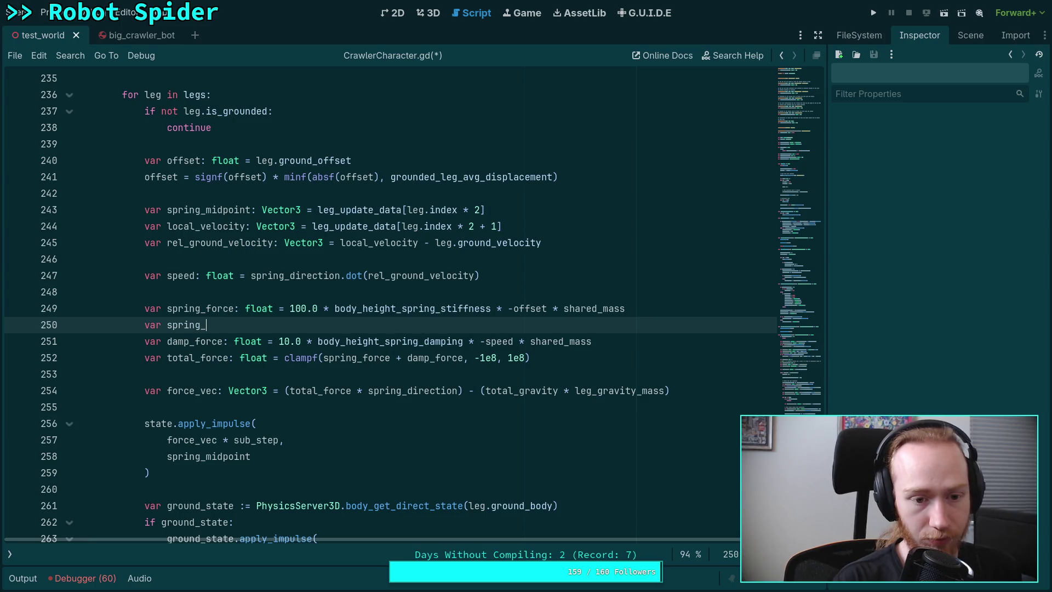
type(": float")
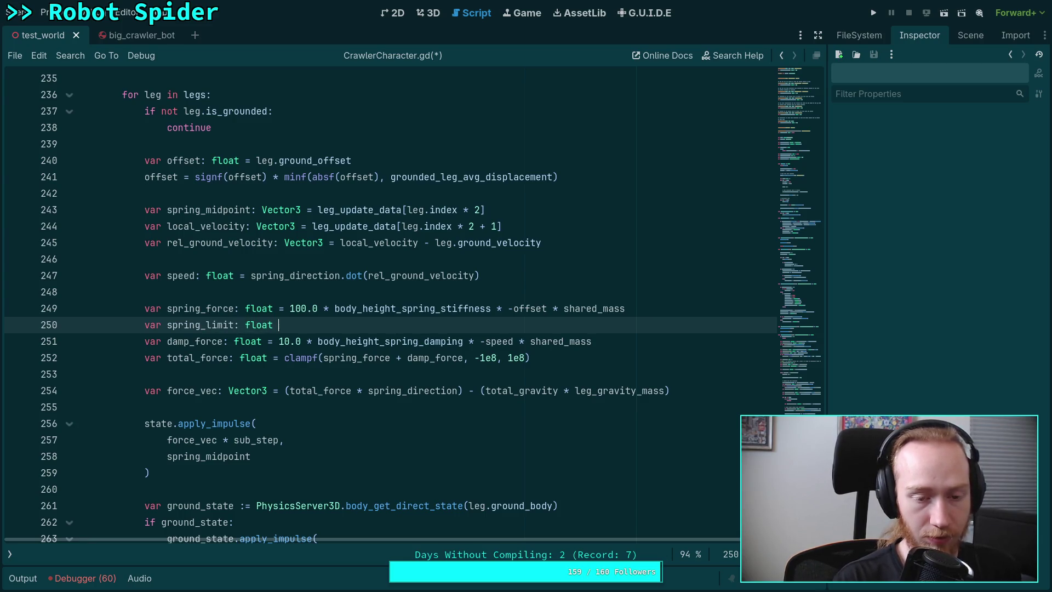
key("alt+Up")
key("alt+Up")
key("alt+Down")
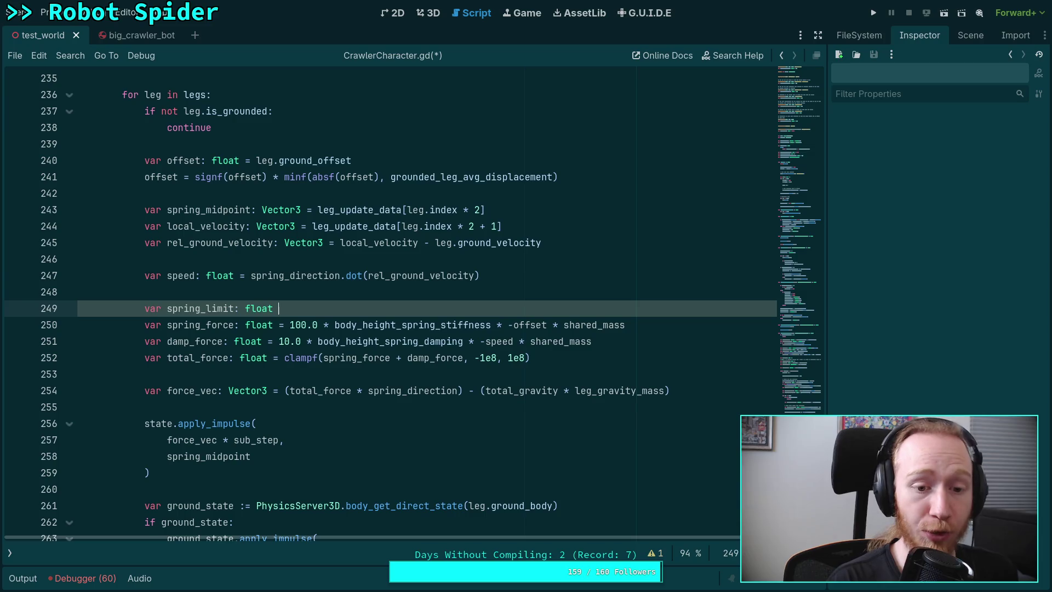
type("=")
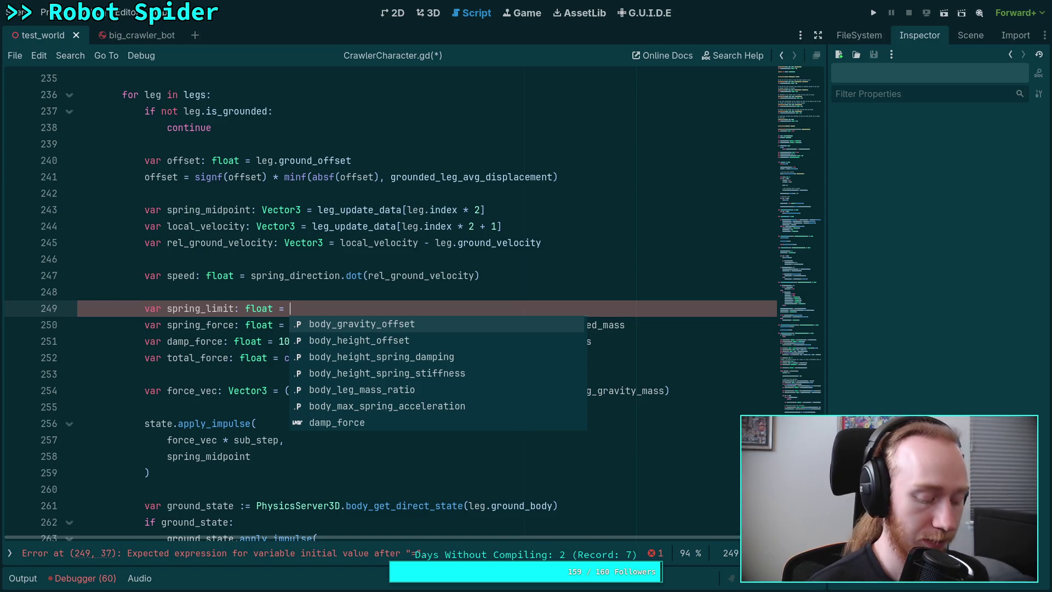
Finish the line as body_max_spring_acceleration * leg_gravity_mass using autocomplete.
key("Down")
key("Down")
key("Down")
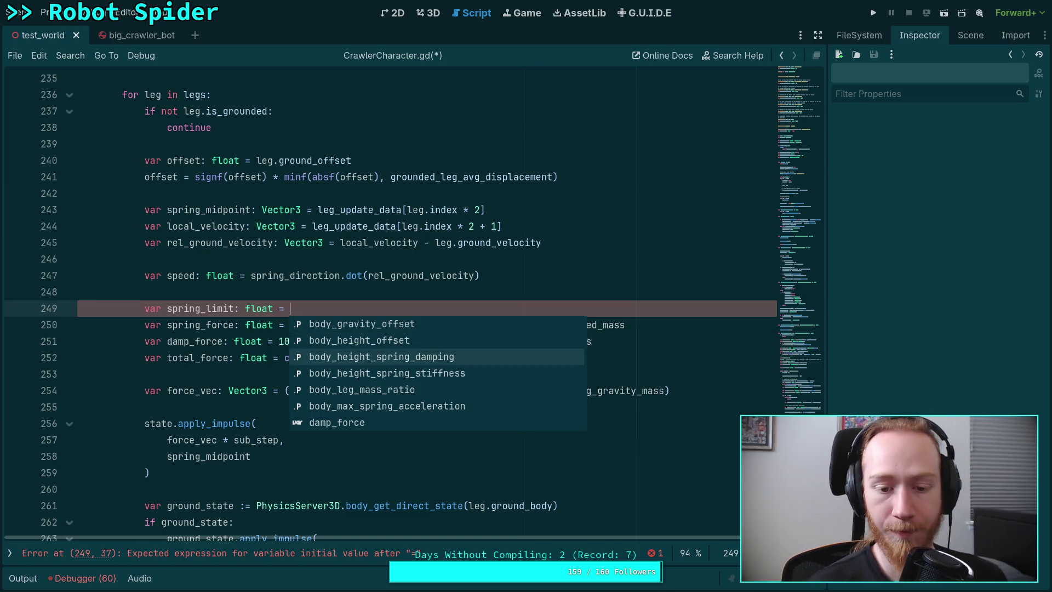
key("Down")
key("Return")
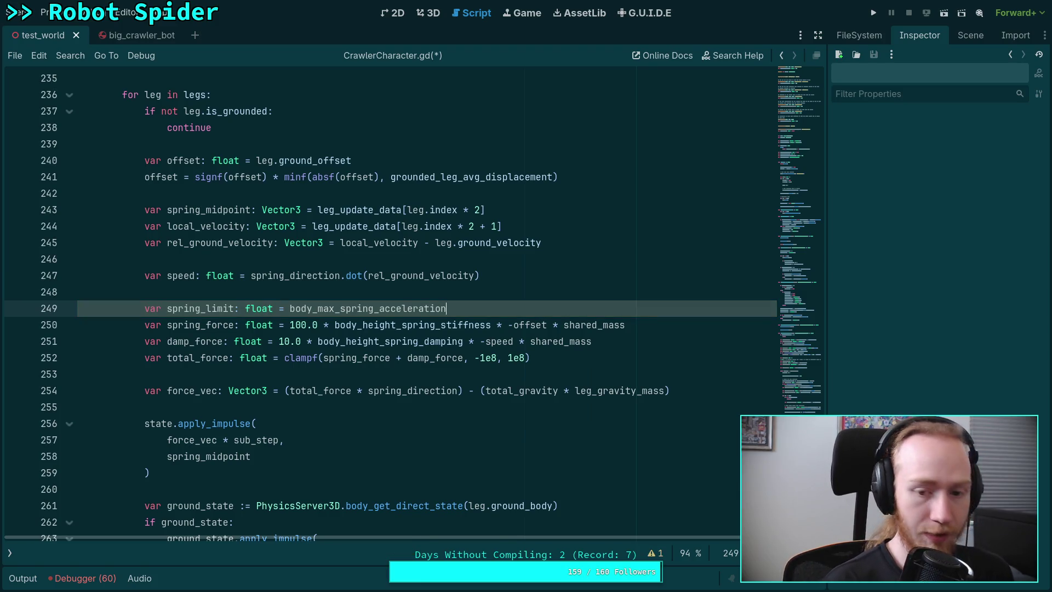
type("&")
key("BackSpace")
type("* ")
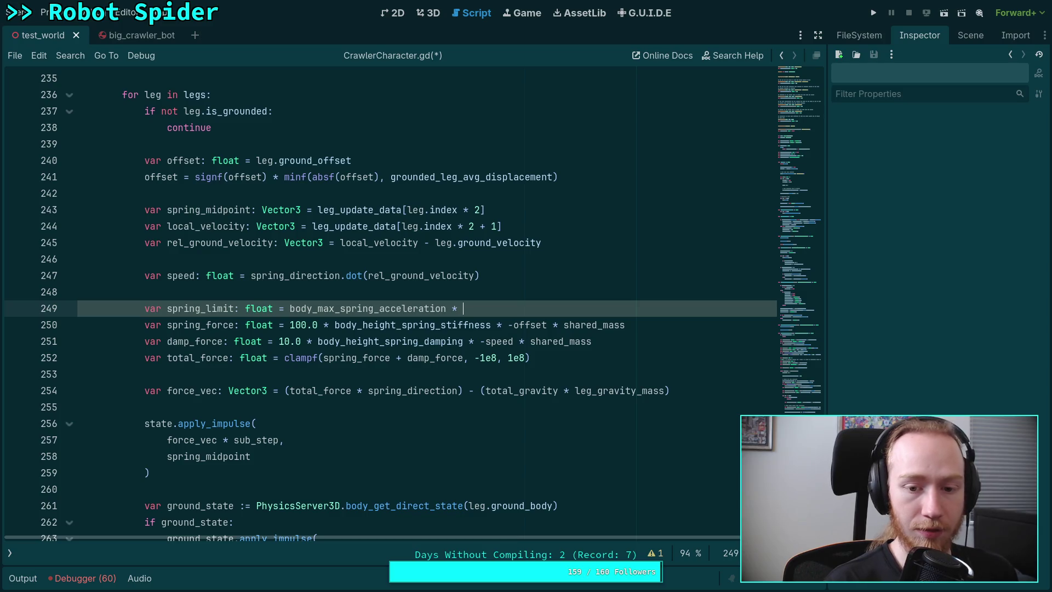
type("shared")
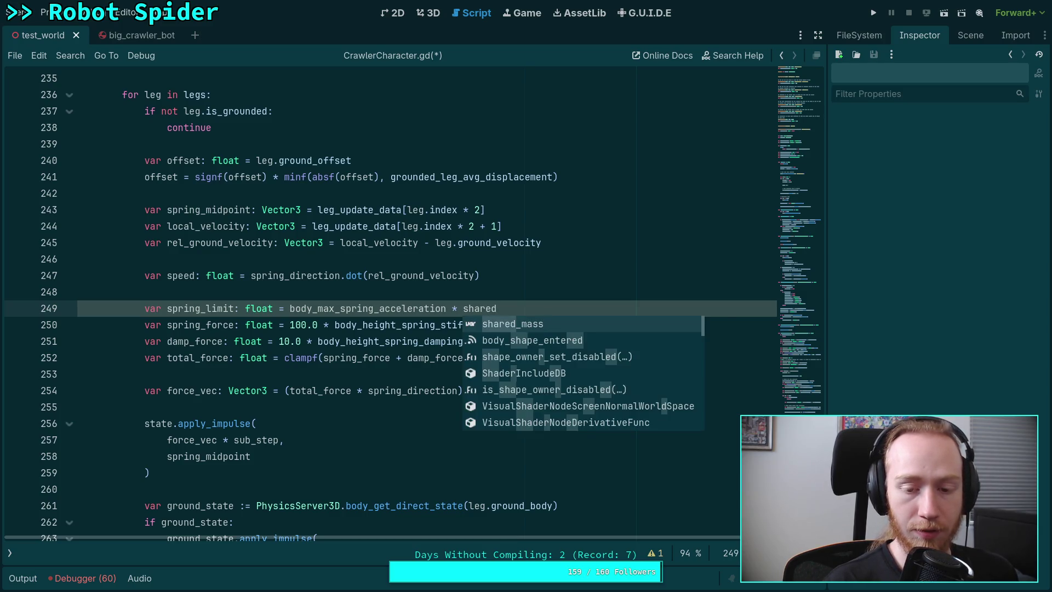
key("BackSpace")
key("BackSpace")
key("BackSpace")
key("BackSpace")
key("BackSpace")
key("BackSpace")
type("leg")
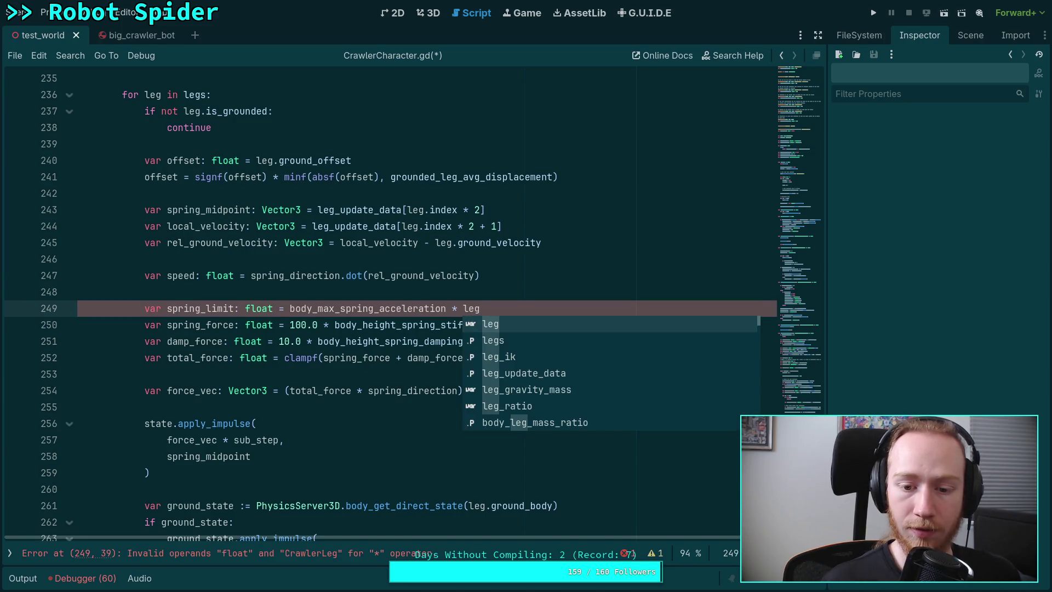
key("Down")
key("Down")
key("Down")
key("Return")
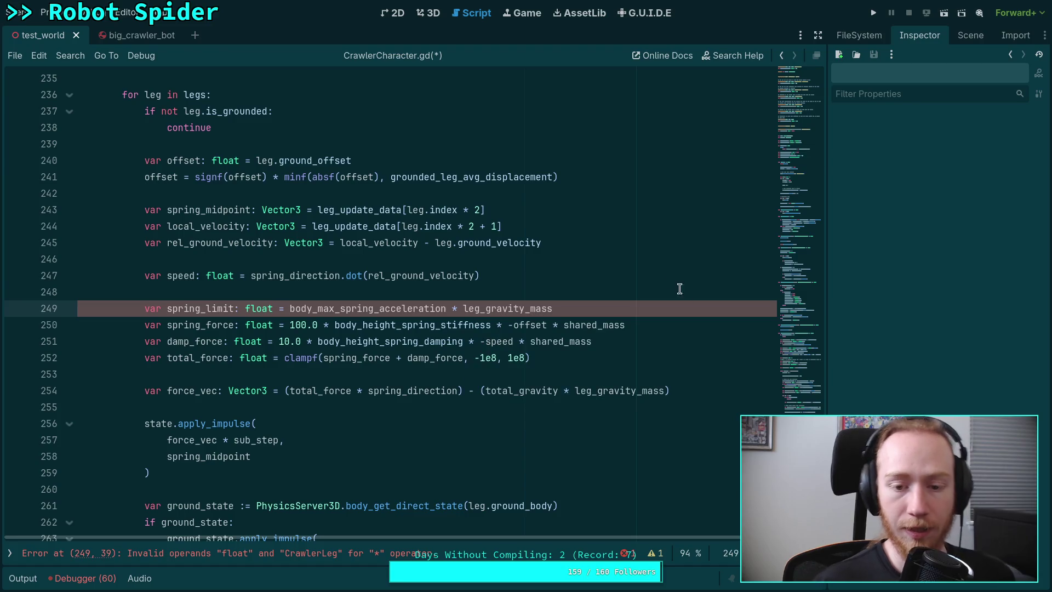
scroll(459, 250, "up", 5)
scroll(459, 251, "up", 12)
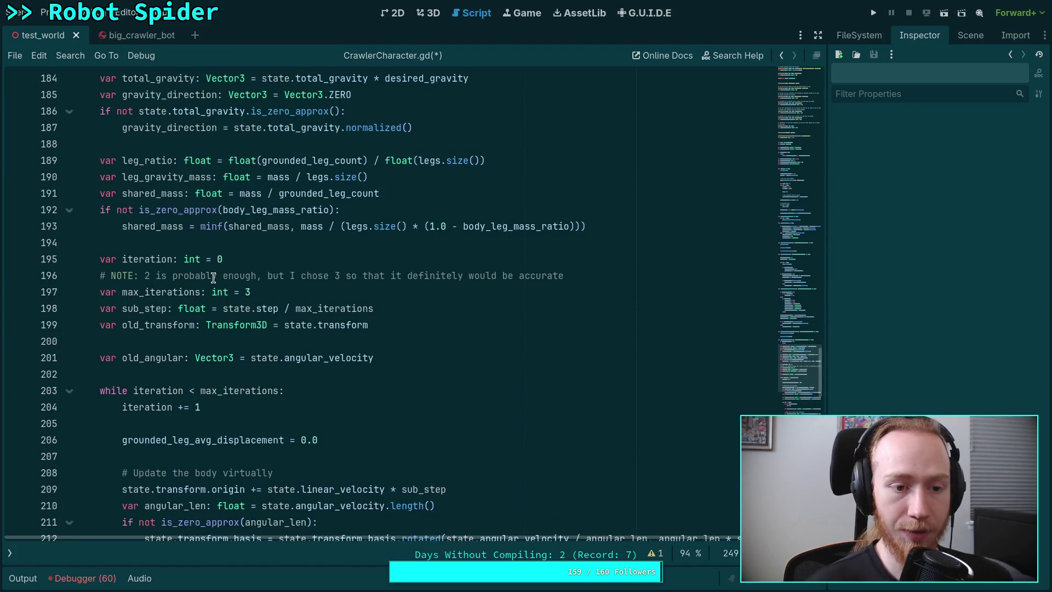
Rename leg_gravity_mass to leg_mass on line 190 and shared_mass to leg_shared_mass on line 191.
scroll(213, 278, "up", 2)
left_click_drag(144, 275, 187, 275)
key("BackSpace")
left_click(166, 295)
left_click(125, 298)
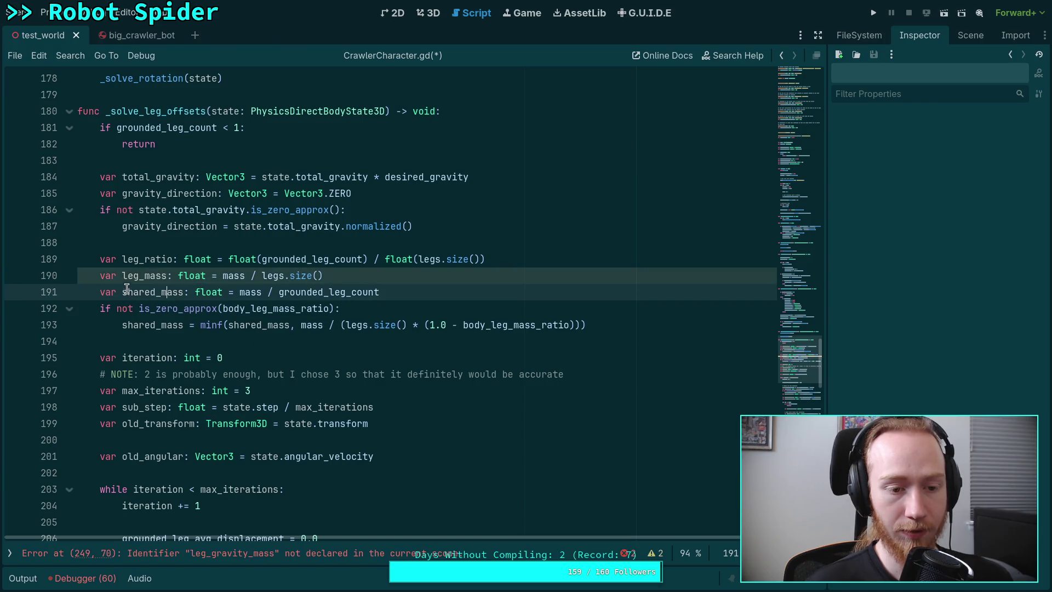
type("leg_")
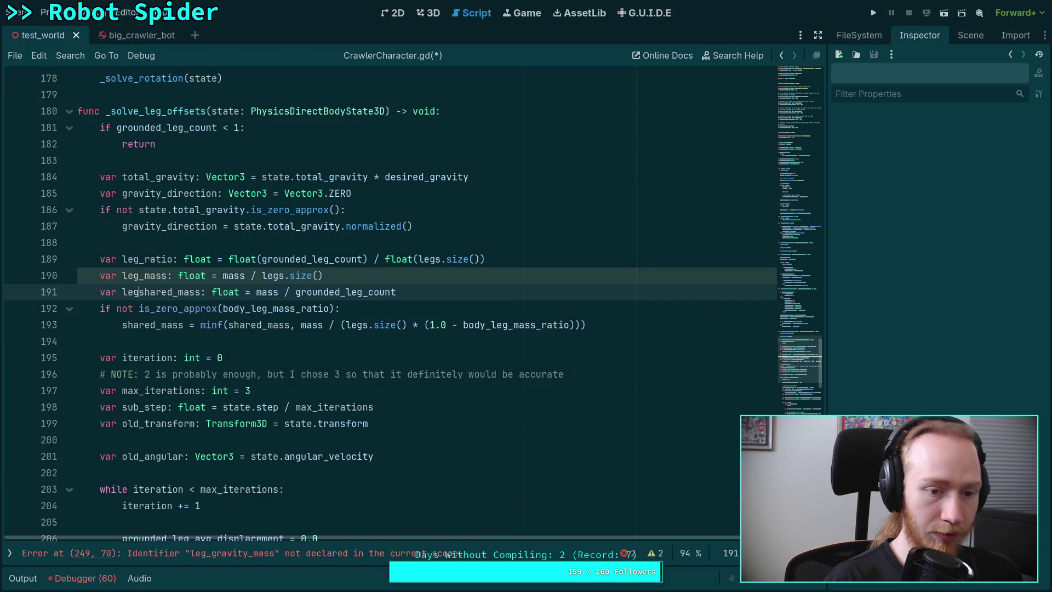
Copy leg_shared_mass and paste it over both shared_mass uses on line 193.
double_click(189, 299)
right_click(200, 300)
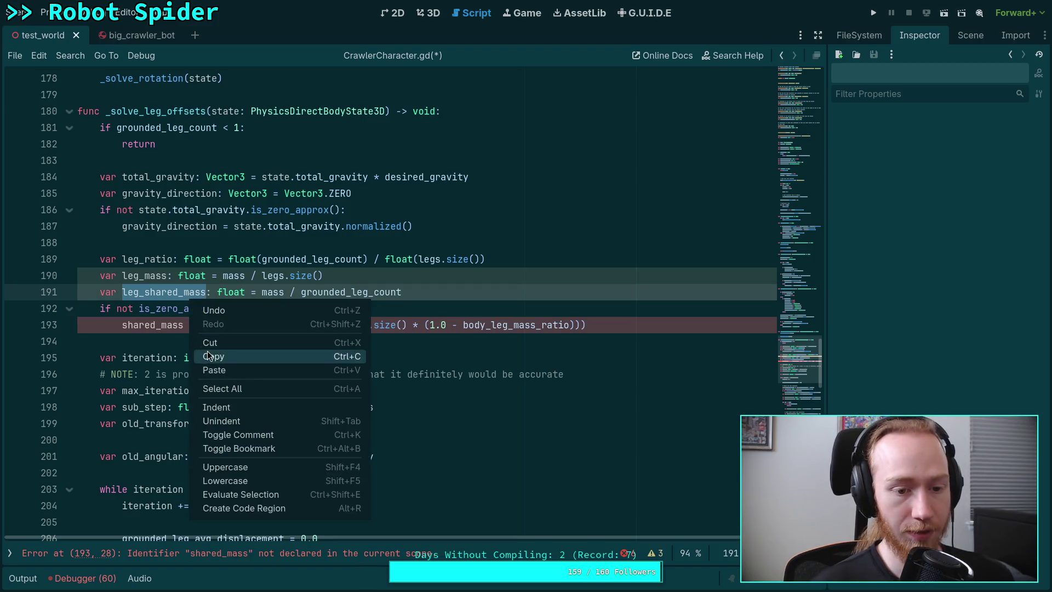
left_click(207, 351)
double_click(152, 325)
key("ctrl+v")
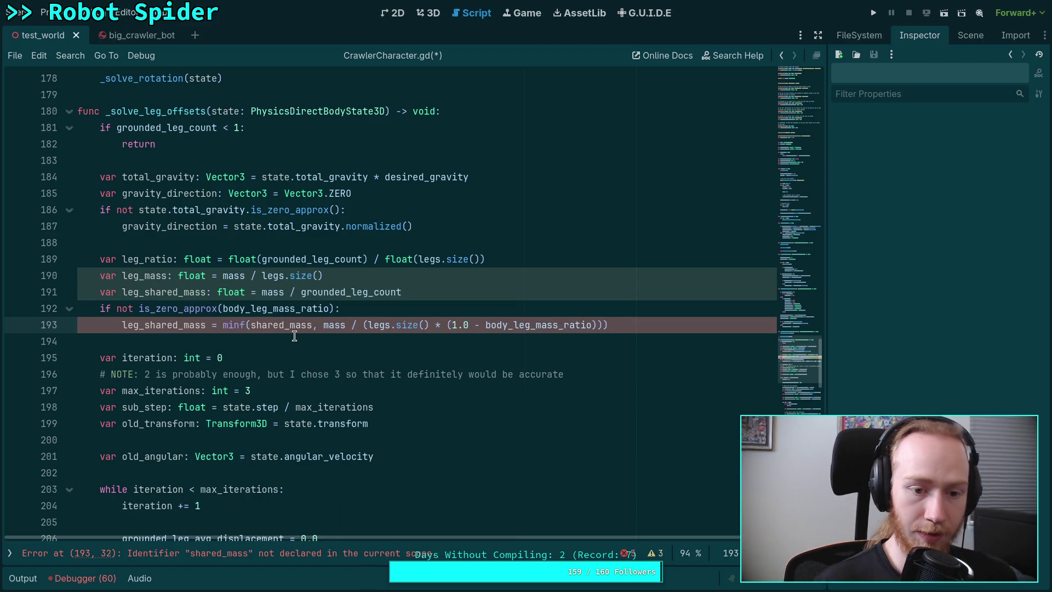
double_click(282, 326)
key("ctrl+v")
Replace shared_mass with leg_shared_mass on lines 250 and 251.
scroll(550, 351, "down", 12)
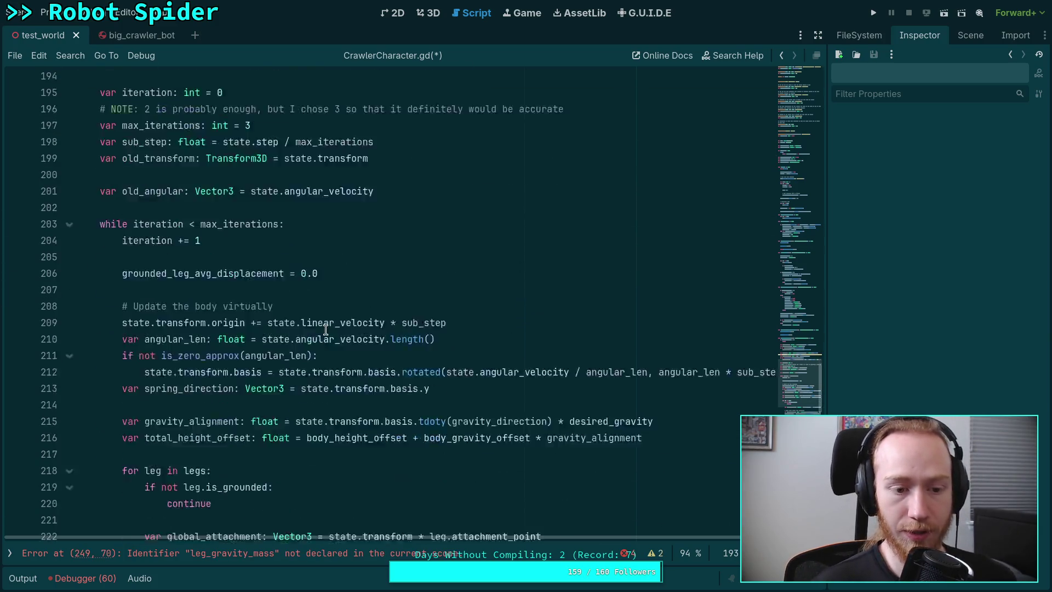
scroll(549, 350, "down", 5)
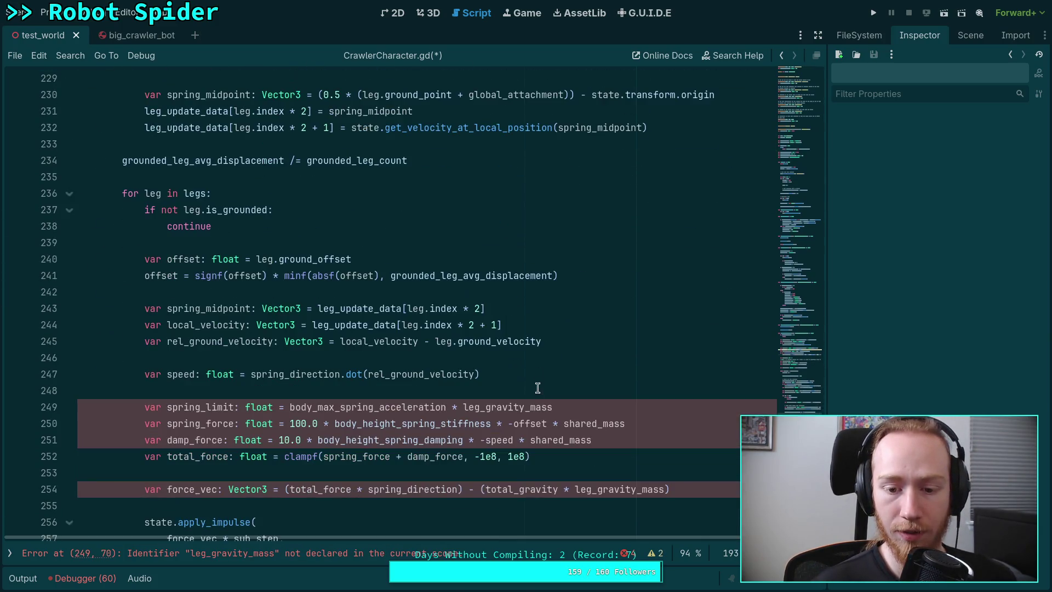
double_click(570, 425)
key("ctrl+v")
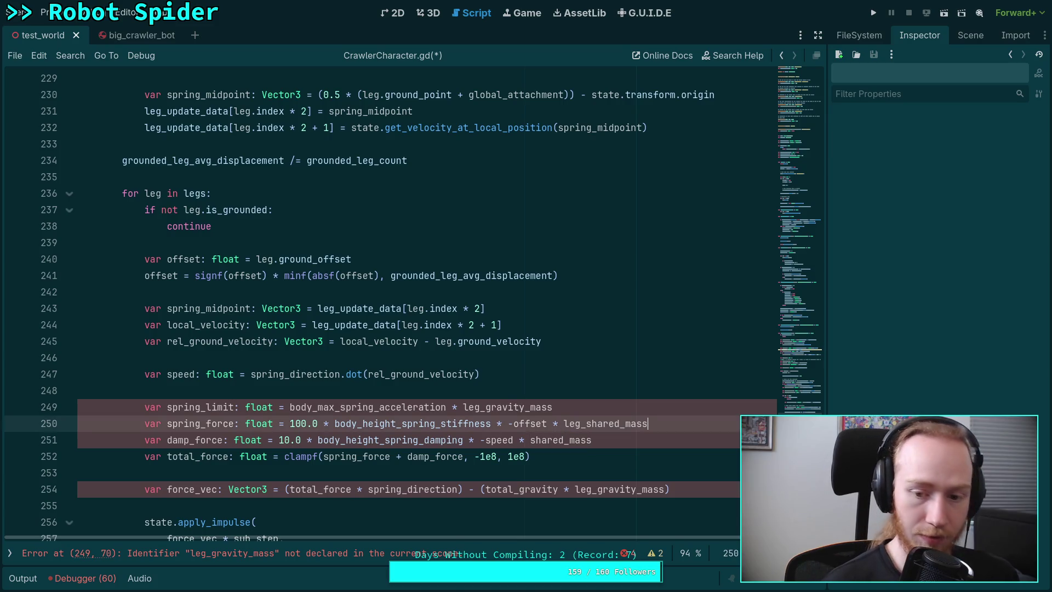
double_click(562, 441)
key("ctrl+v")
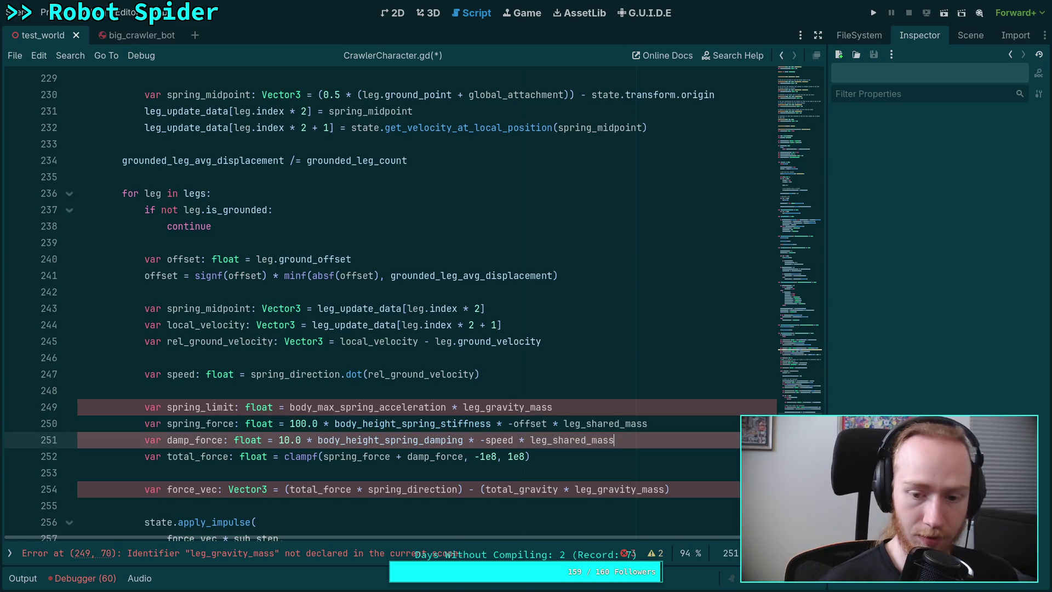
Change leg_gravity_mass to leg_mass on lines 249 and 254.
left_click_drag(485, 407, 530, 407)
key("BackSpace")
left_click(611, 490)
left_click_drag(597, 489, 642, 489)
key("BackSpace")
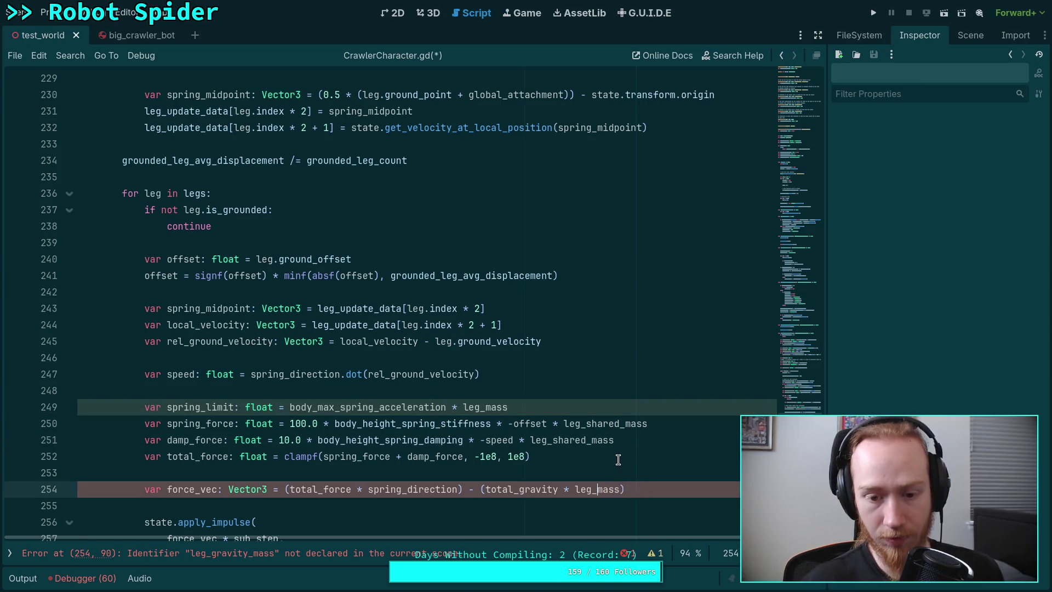
key("Down")
key("Down")
scroll(625, 438, "down", 5)
scroll(625, 427, "up", 3)
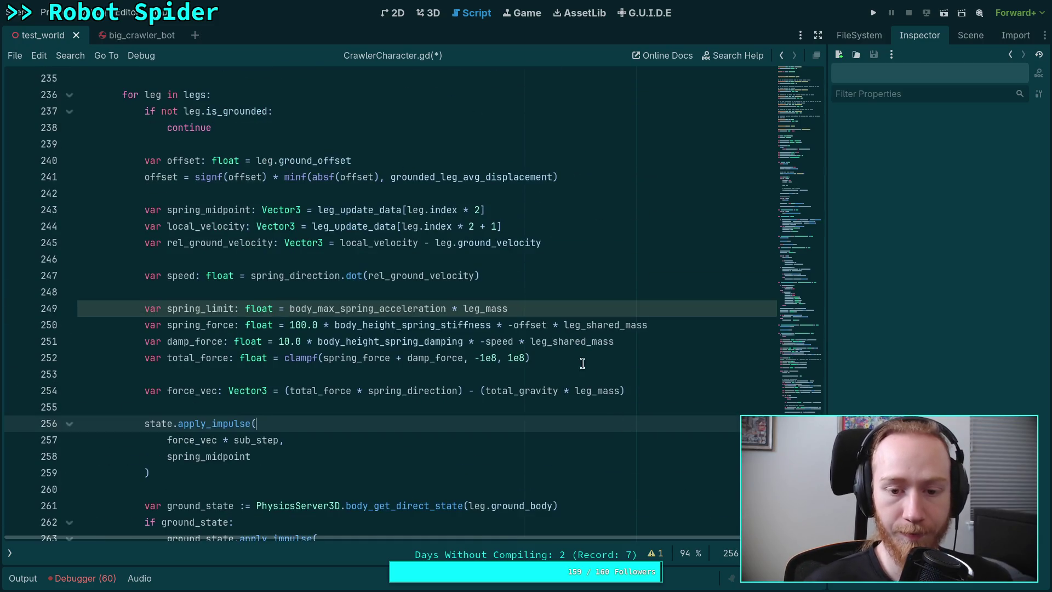
left_click(593, 310)
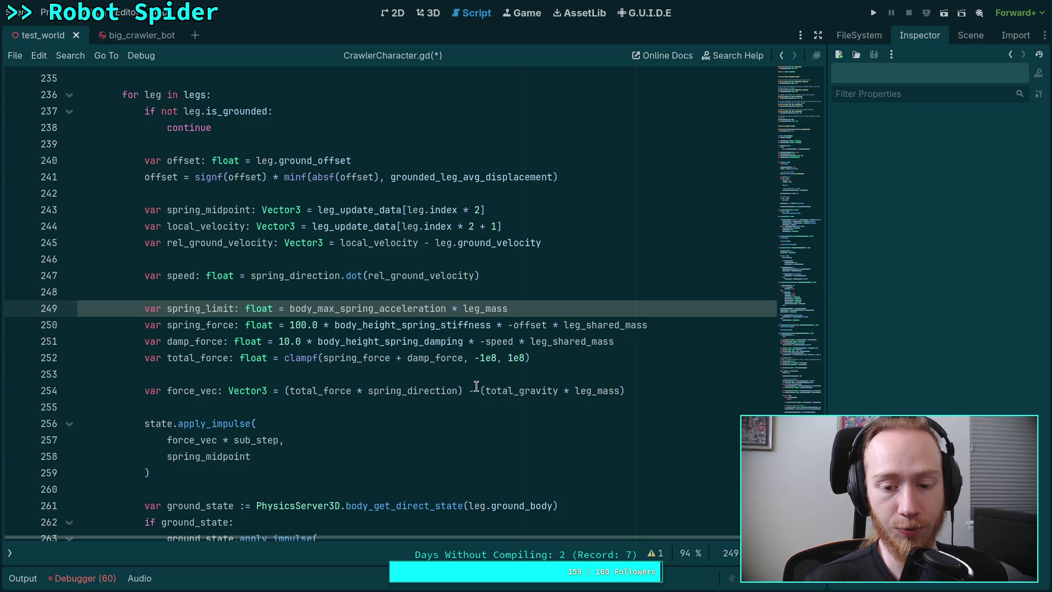
left_click_drag(480, 390, 632, 387)
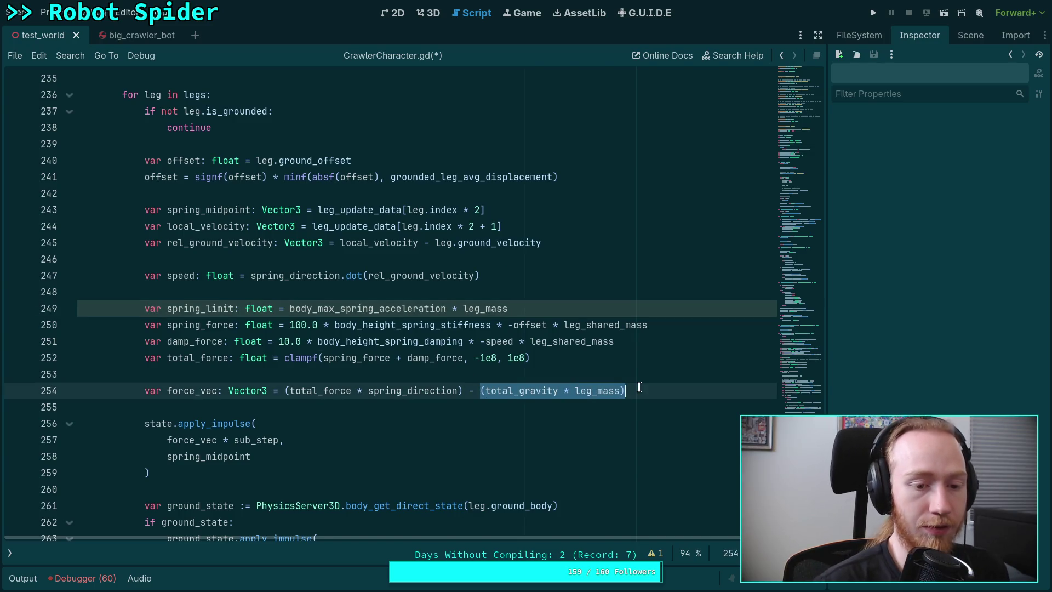
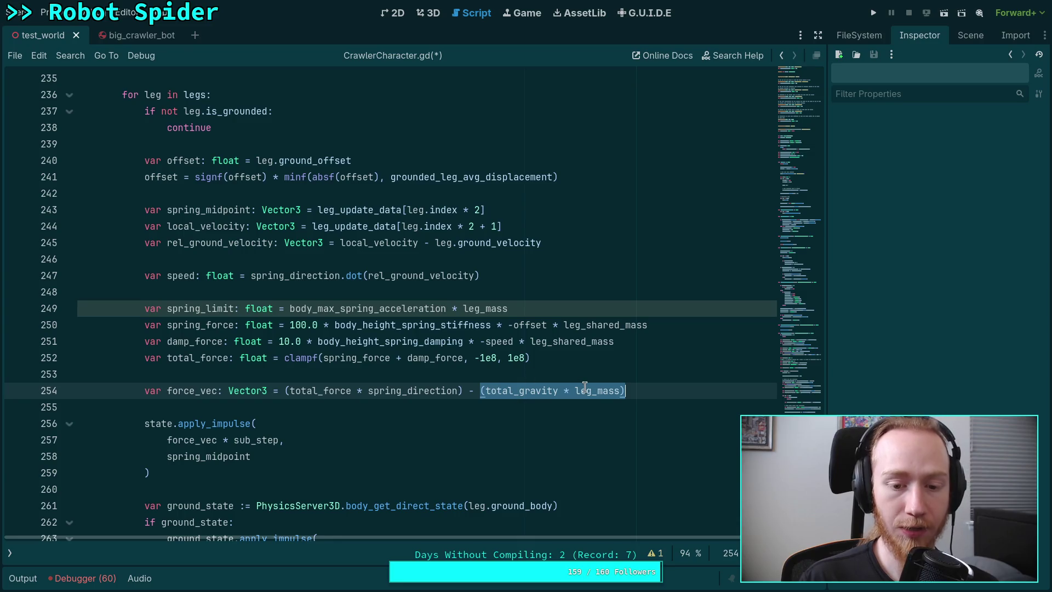
Start a new line below the spring_force calculation reading spring_force = clampf(.
left_click(686, 325)
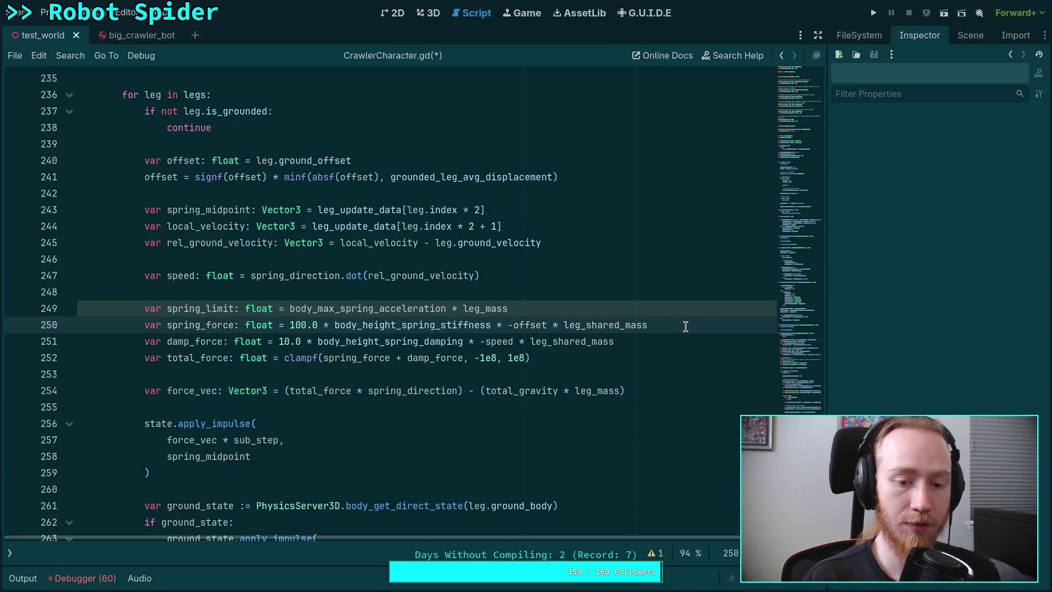
key("Return")
type("spring")
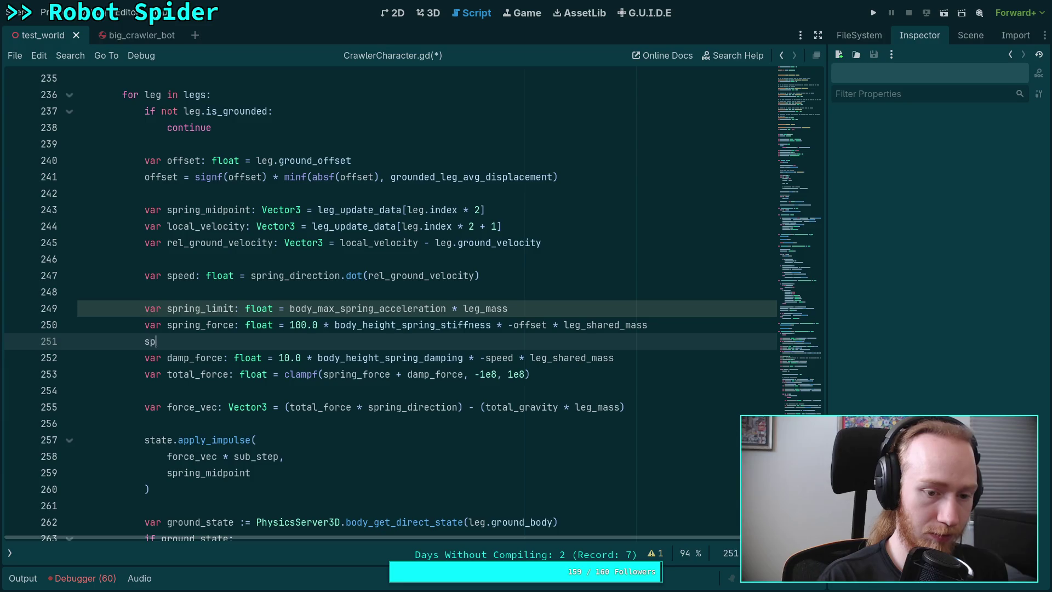
type("_")
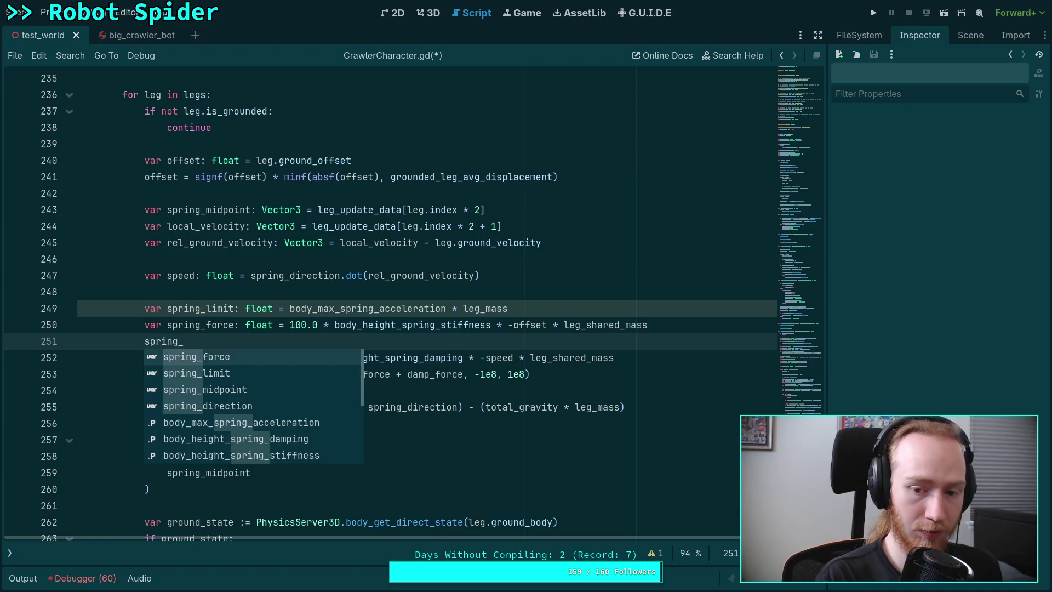
key("Return")
type("= cl")
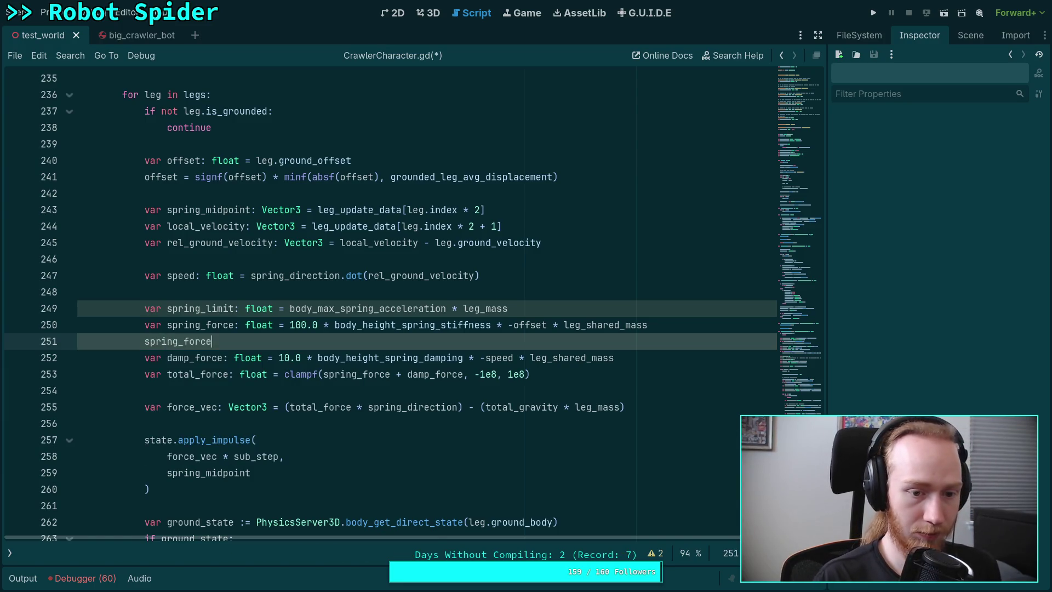
type("ampf")
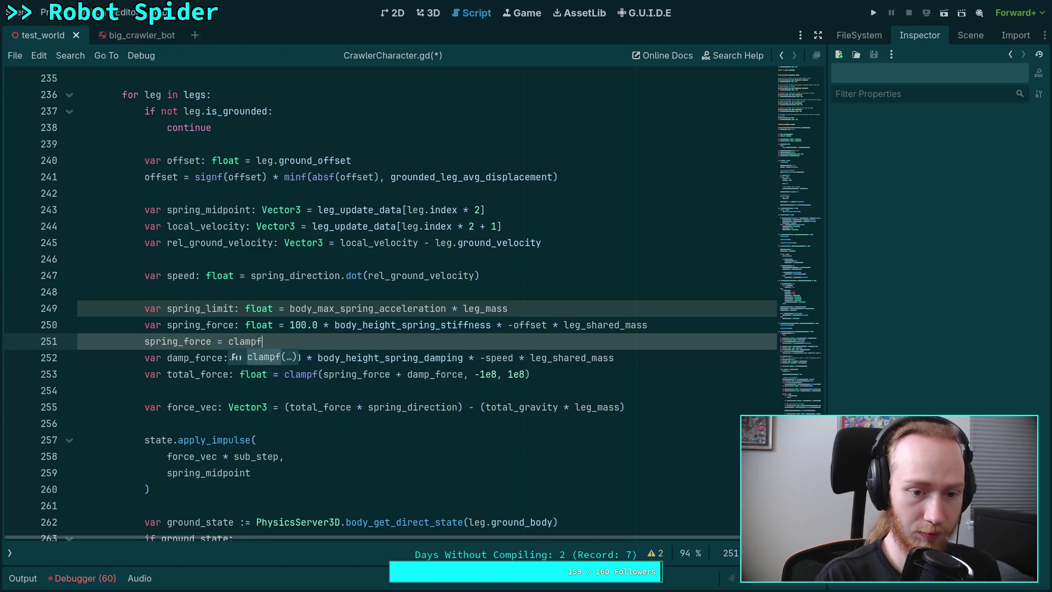
key("Return")
Complete the clampf arguments as spring_force, -spring_limit, spring_limit and save the script.
type("spring_")
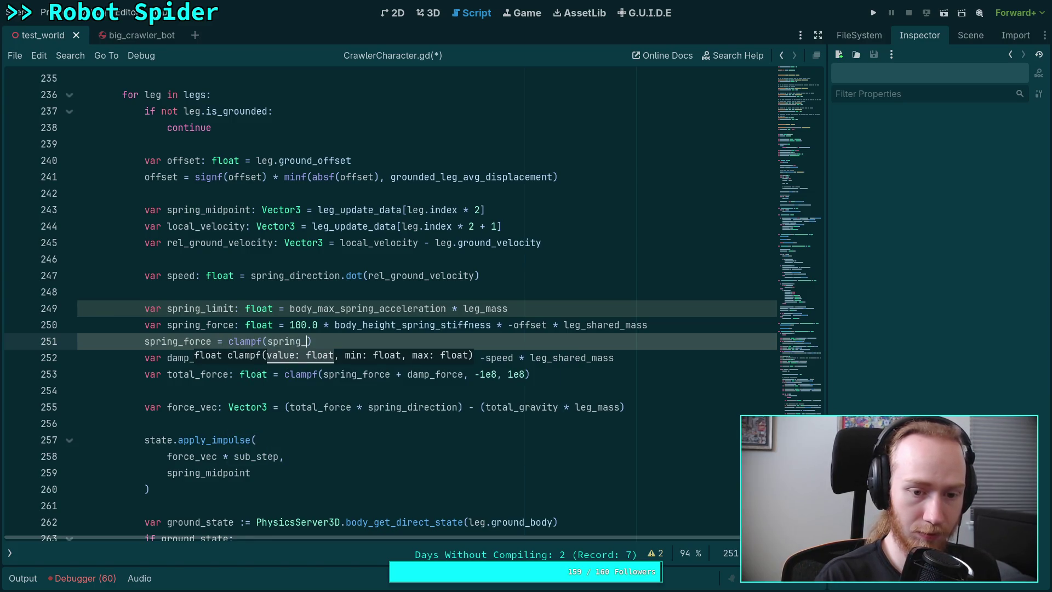
key("Return")
type(", -spr")
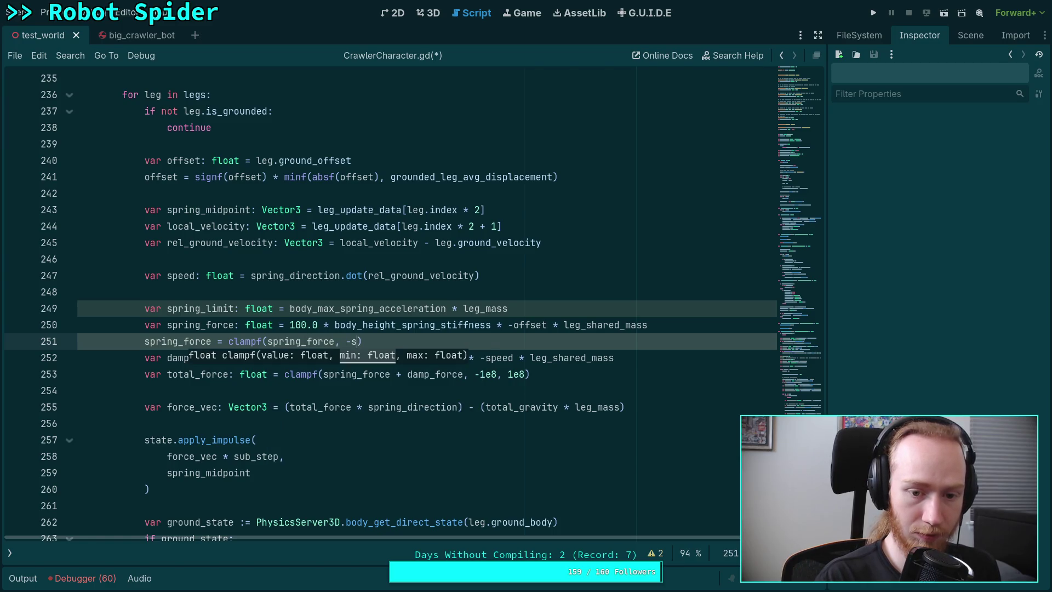
key("Return")
key("BackSpace")
key("BackSpace")
key("BackSpace")
type("limit")
type(", spring_limit")
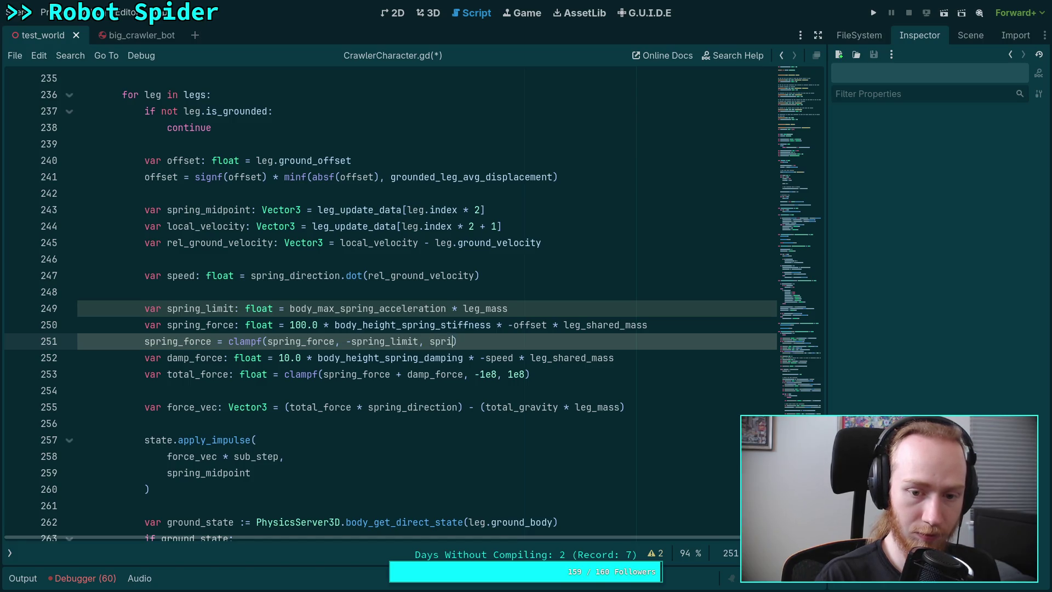
key("Right")
key("ctrl+s")
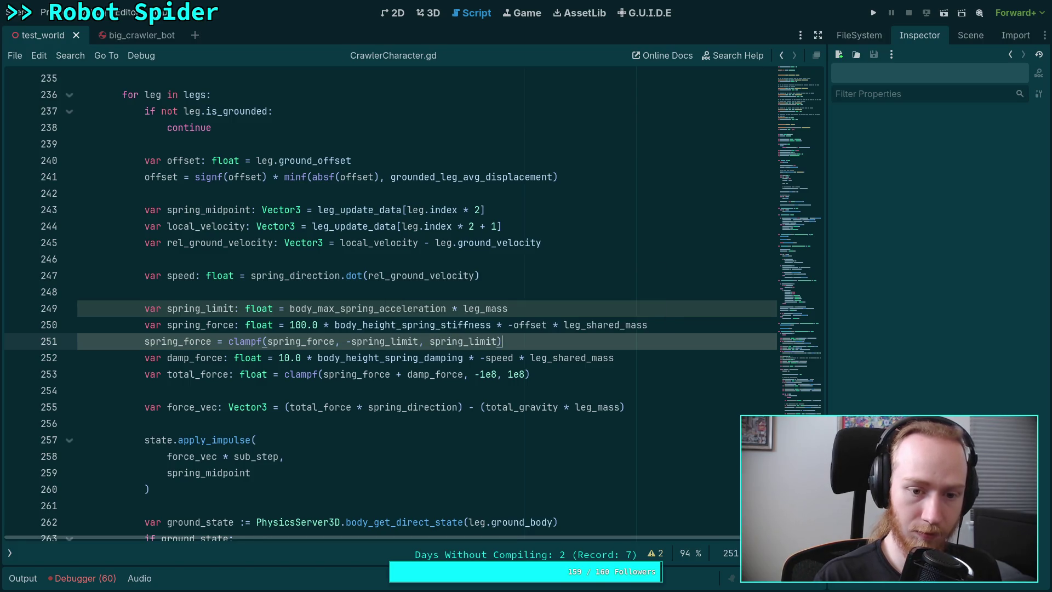
double_click(389, 308)
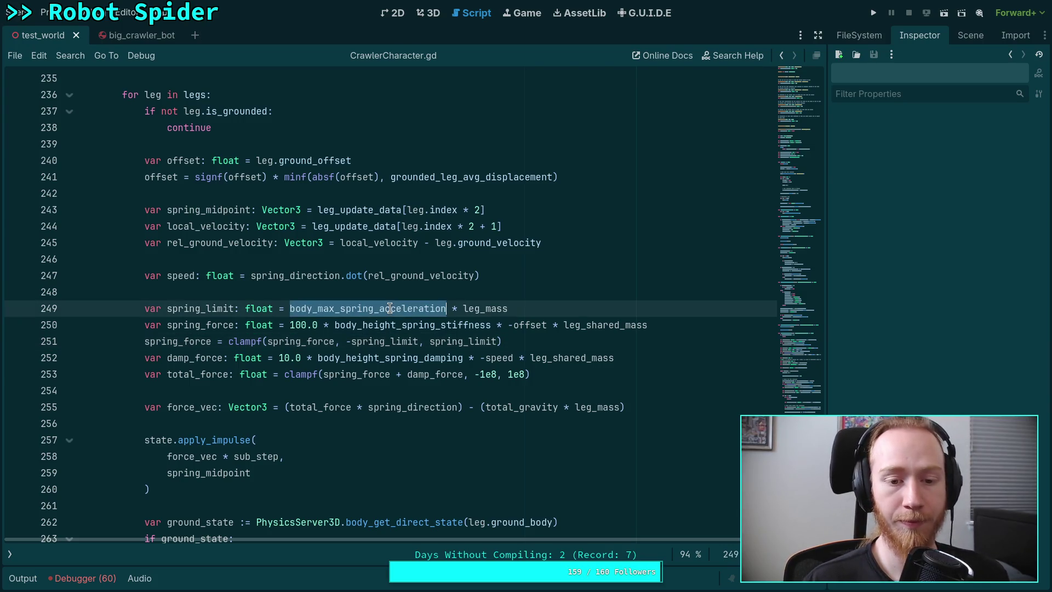
Cut the var spring_limit declaration out of the leg loop.
scroll(404, 324, "up", 2)
double_click(207, 408)
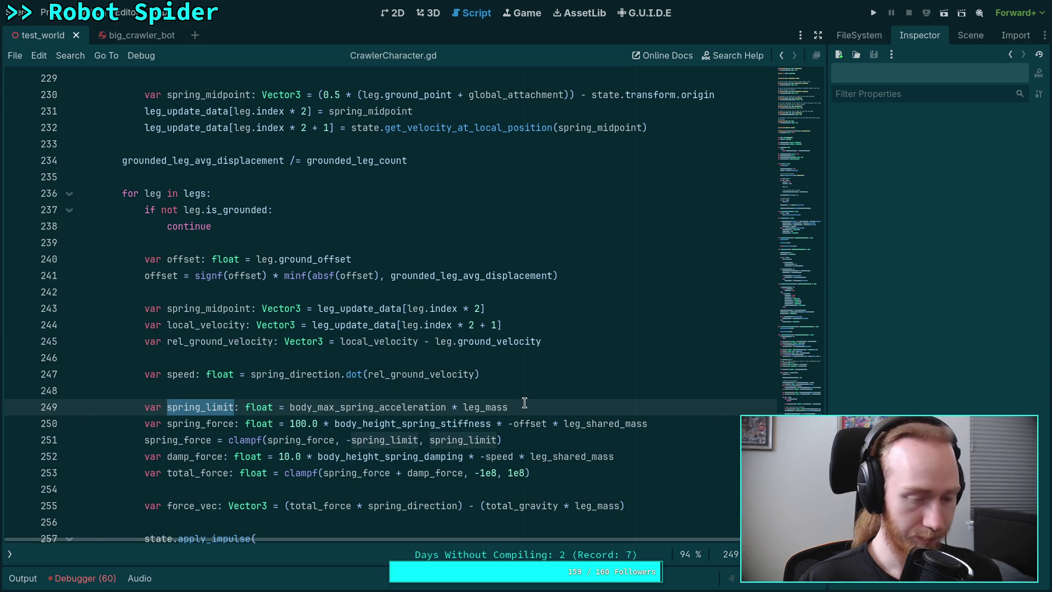
key("BackSpace")
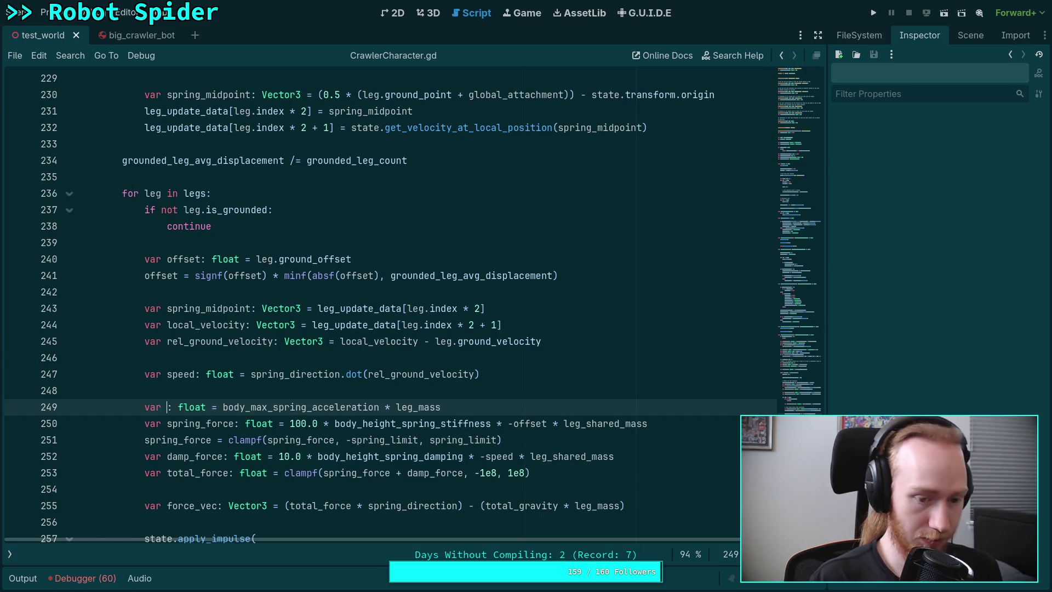
key("ctrl+z")
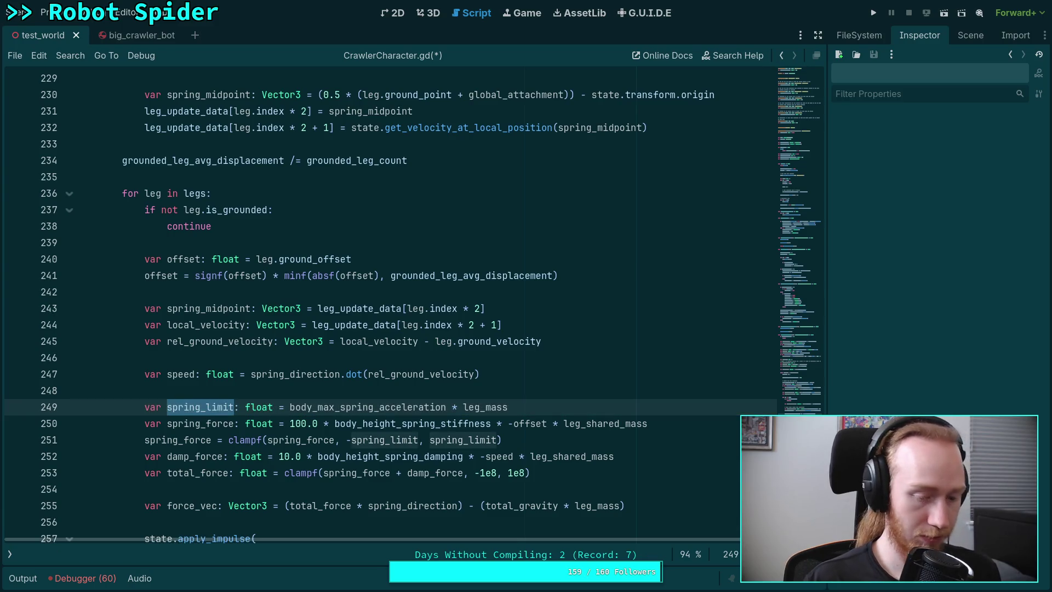
triple_click(467, 407)
key("ctrl+x")
Paste the spring_limit declaration below the leg_mass line and match its indentation.
scroll(304, 378, "up", 5)
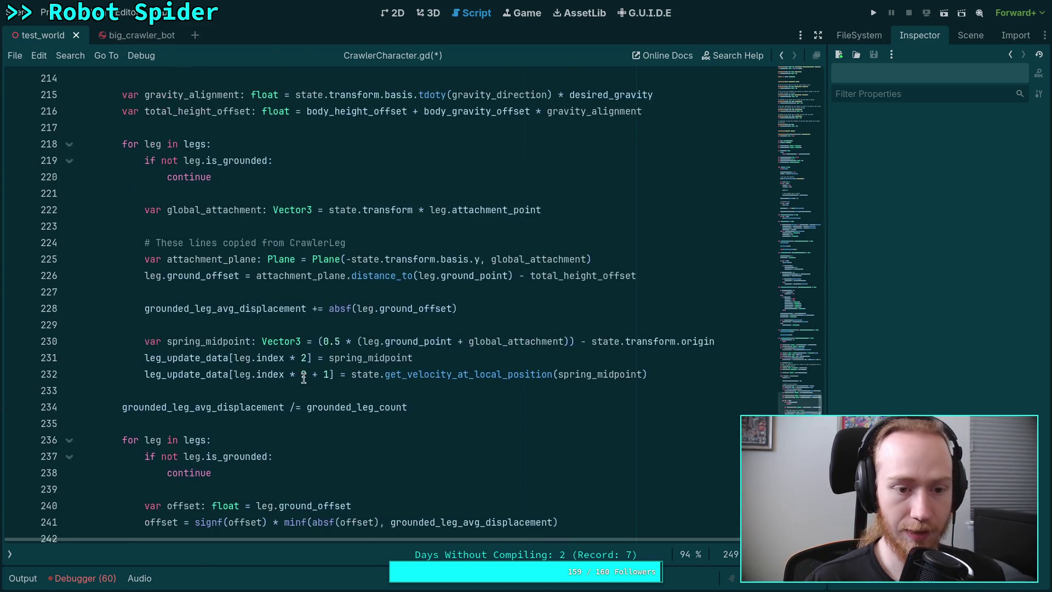
scroll(304, 378, "up", 2)
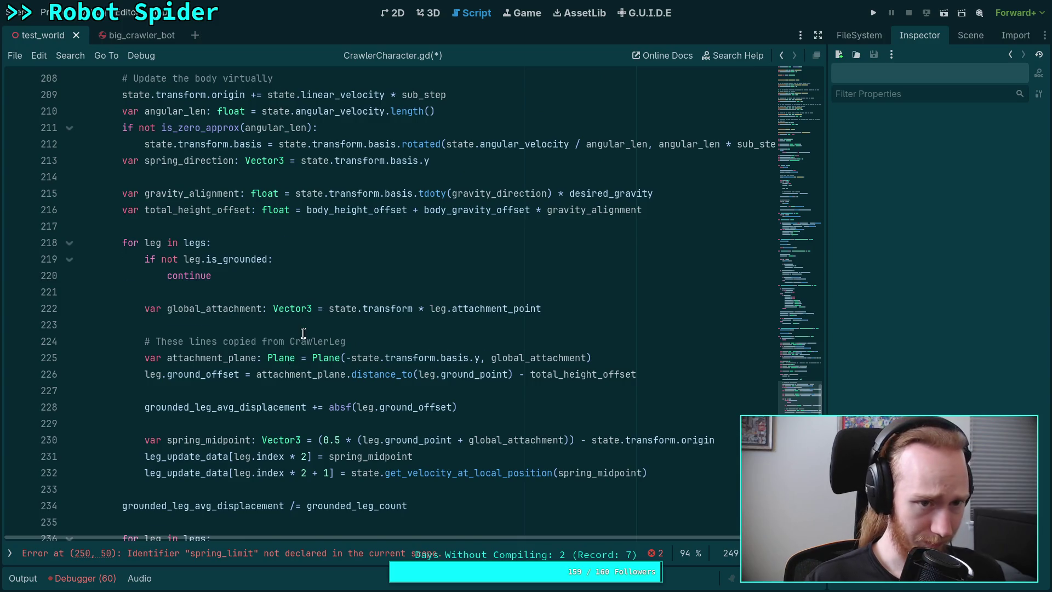
scroll(304, 332, "up", 10)
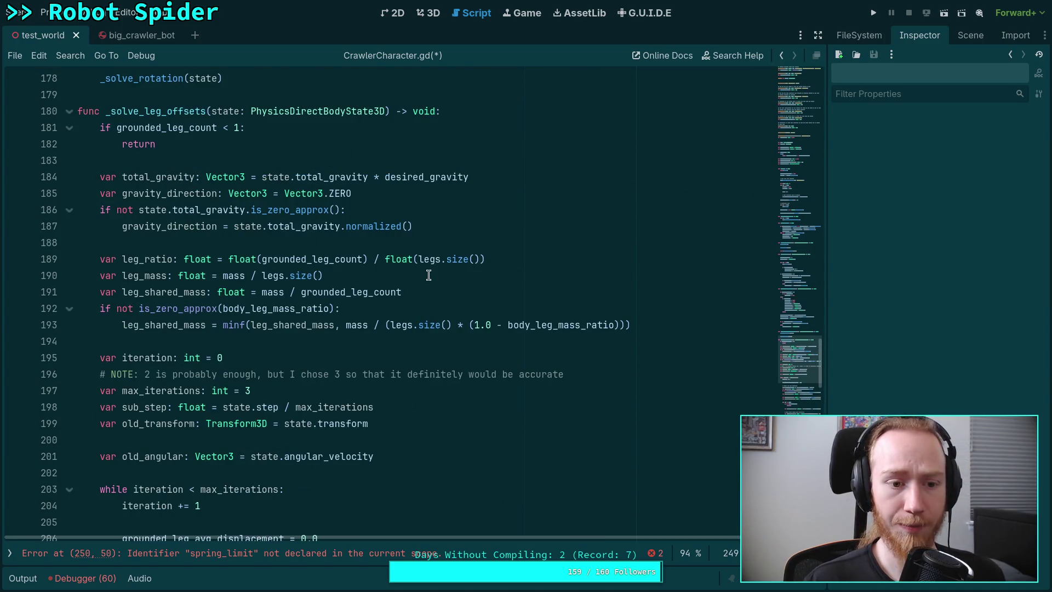
left_click(495, 273)
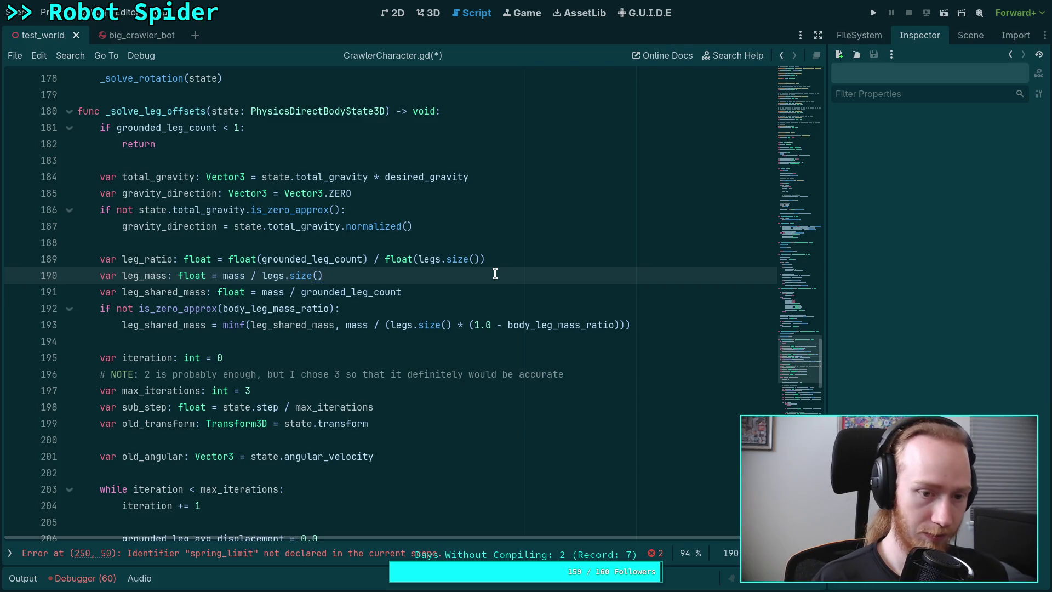
key("Return")
key("ctrl+v")
left_click(293, 287)
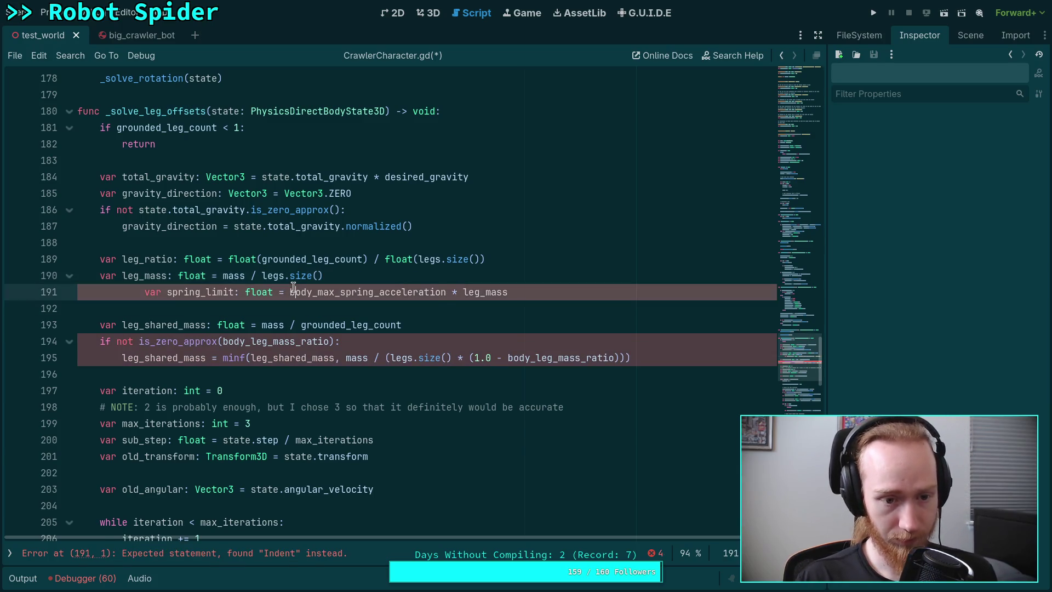
key("shift+Tab")
key("shift+Tab")
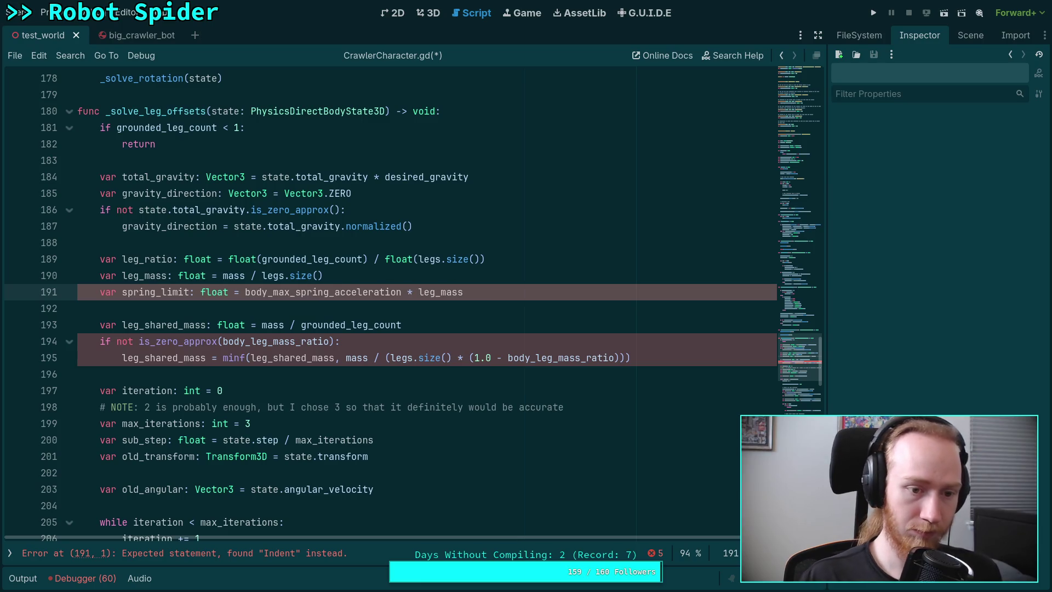
Move the spring_limit declaration below the minf block and remove the leftover blank line.
left_click(274, 310)
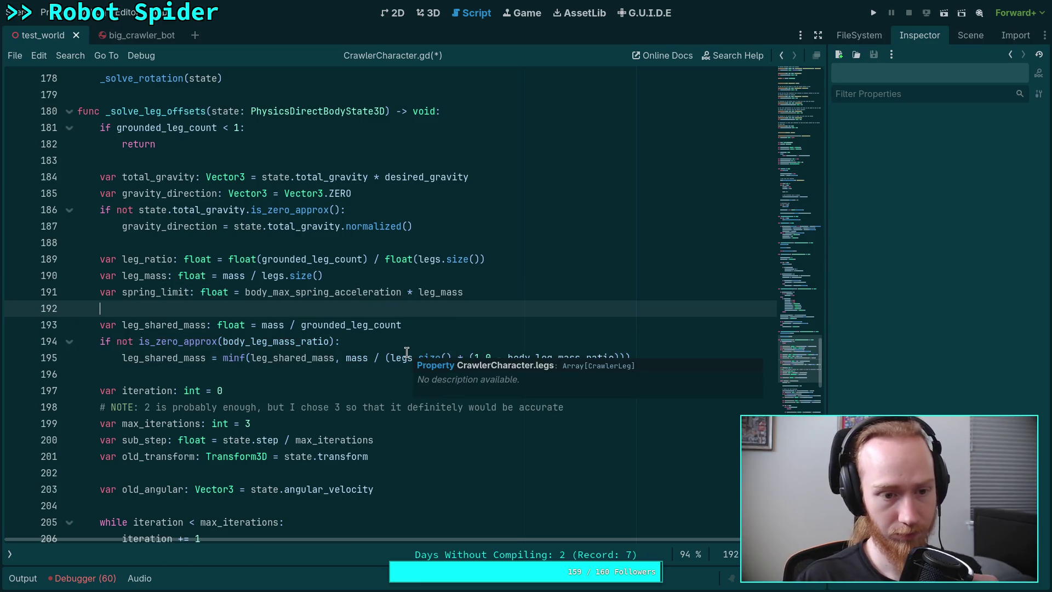
key("Up")
key("alt+Down")
key("alt+Down")
key("alt+Down")
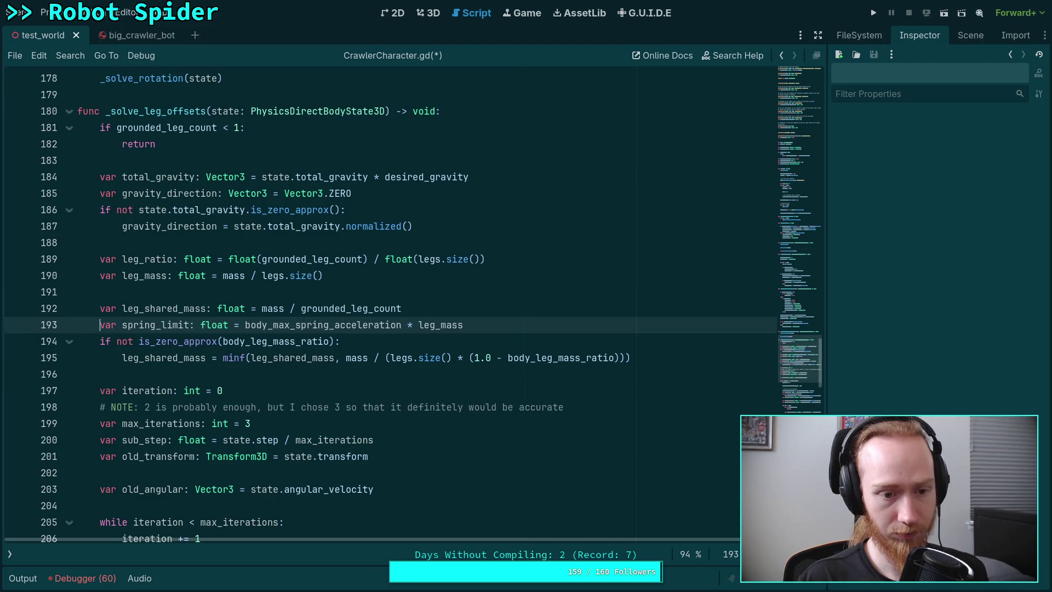
key("Up")
key("End")
key("Return")
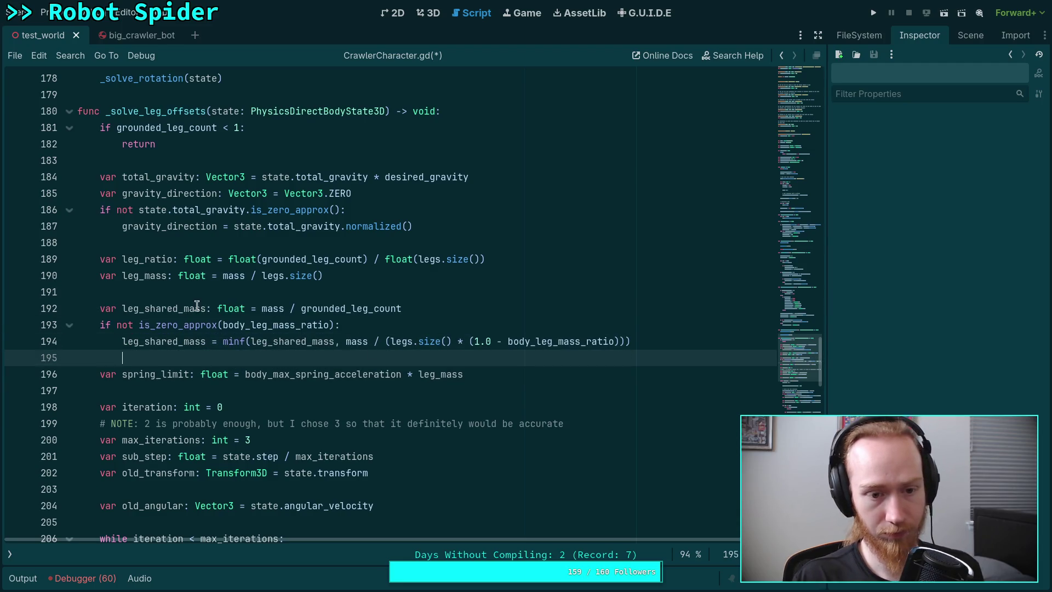
left_click(295, 292)
key("BackSpace")
left_click(394, 375)
scroll(393, 375, "down", 20)
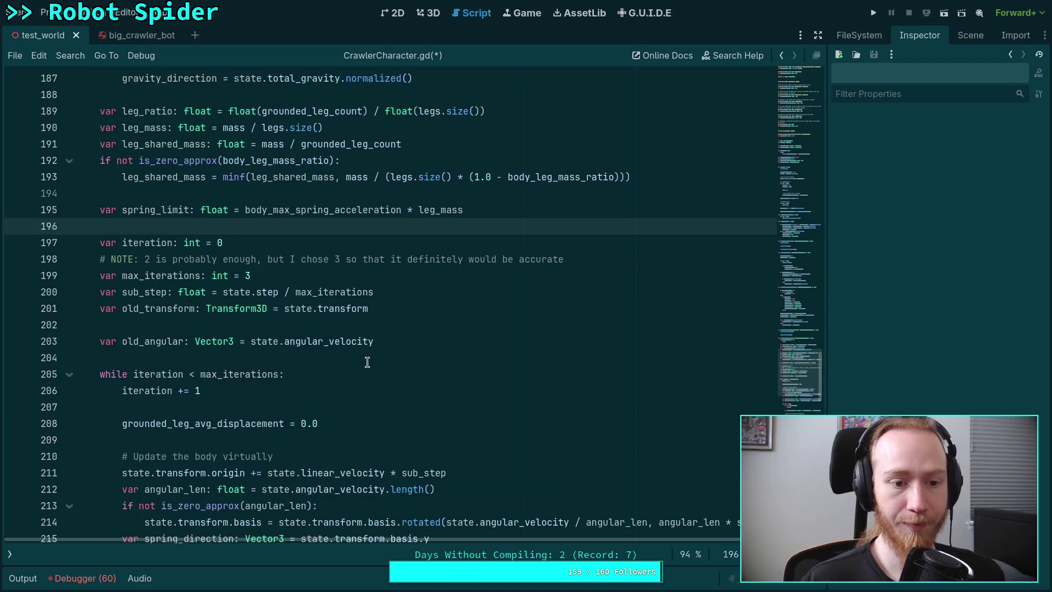
scroll(367, 369, "down", 2)
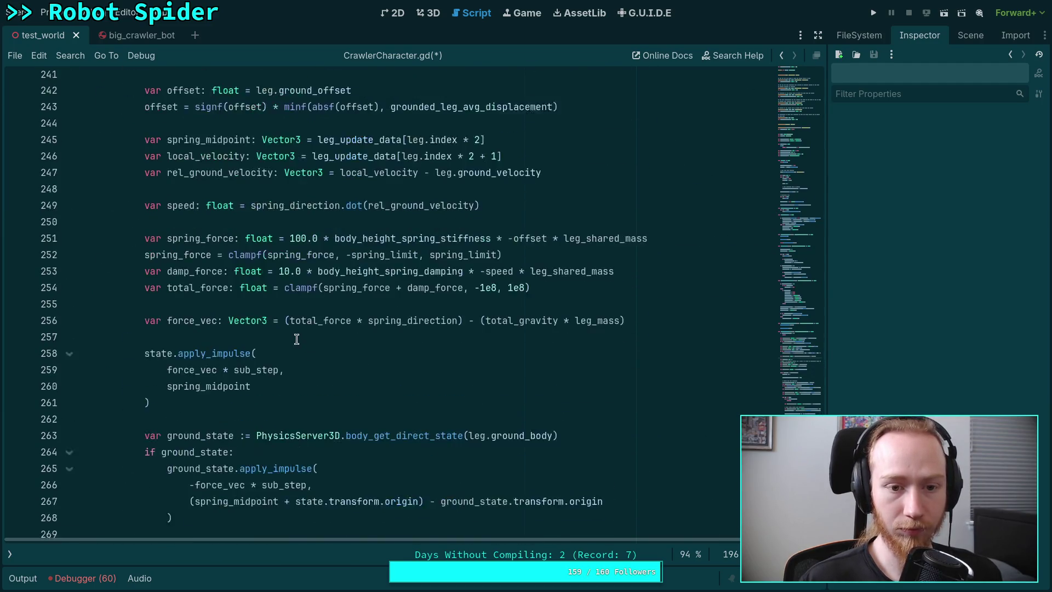
scroll(296, 334, "up", 2)
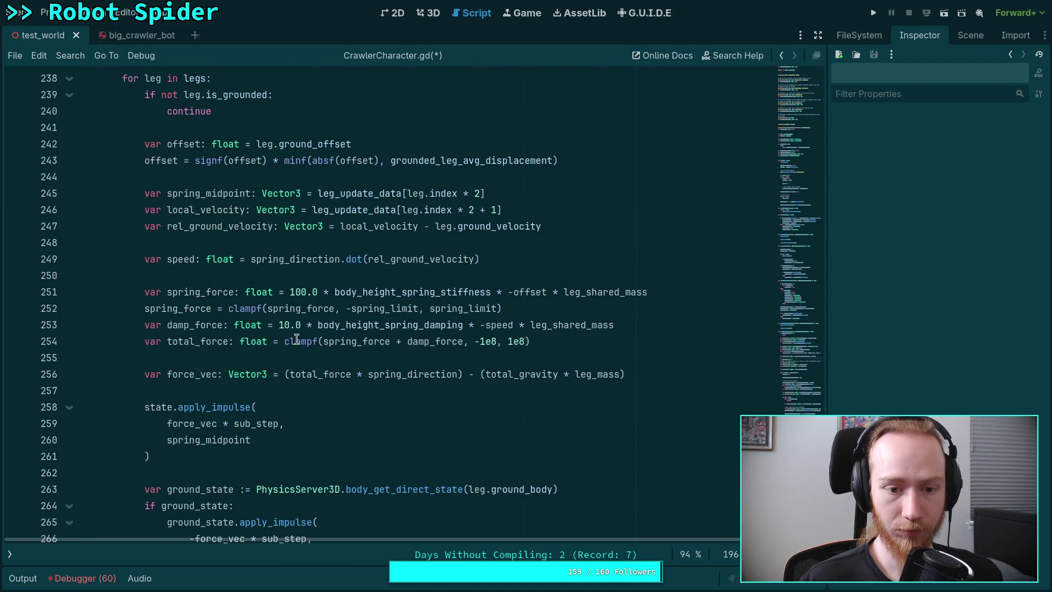
left_click(288, 291)
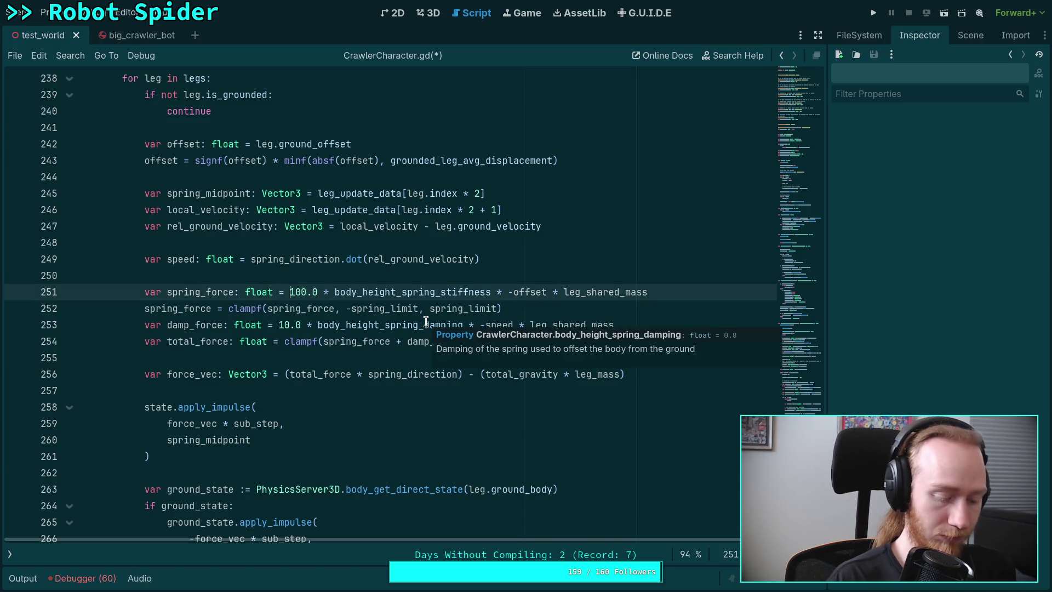
Wrap the spring force expression in a multi-line clampf with -spring_limit and spring_limit bounds.
type("clampf(")
key("Return")
left_click(587, 310)
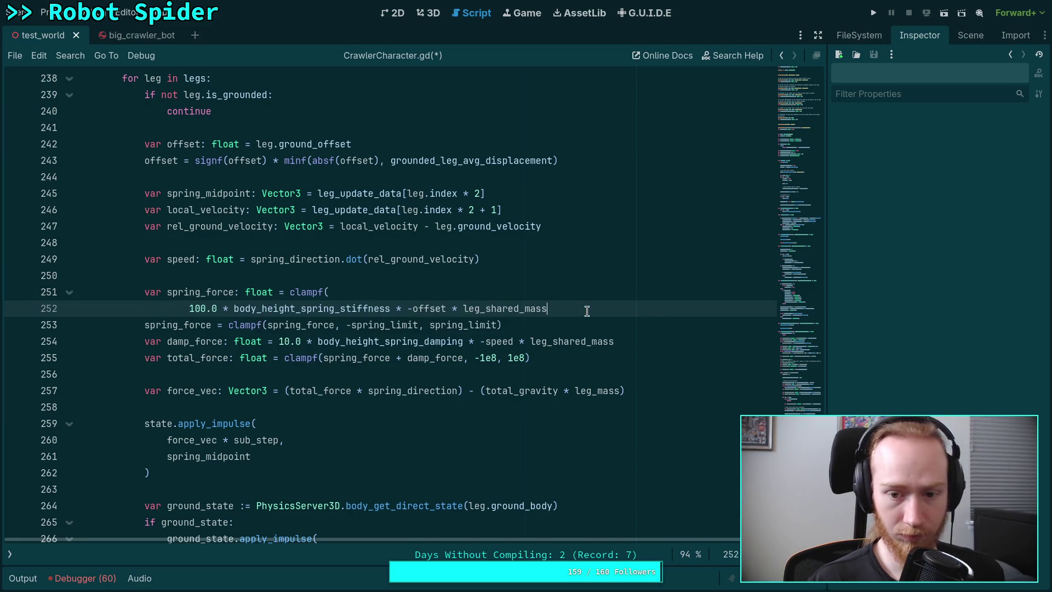
type(",")
key("Return")
type("-spring")
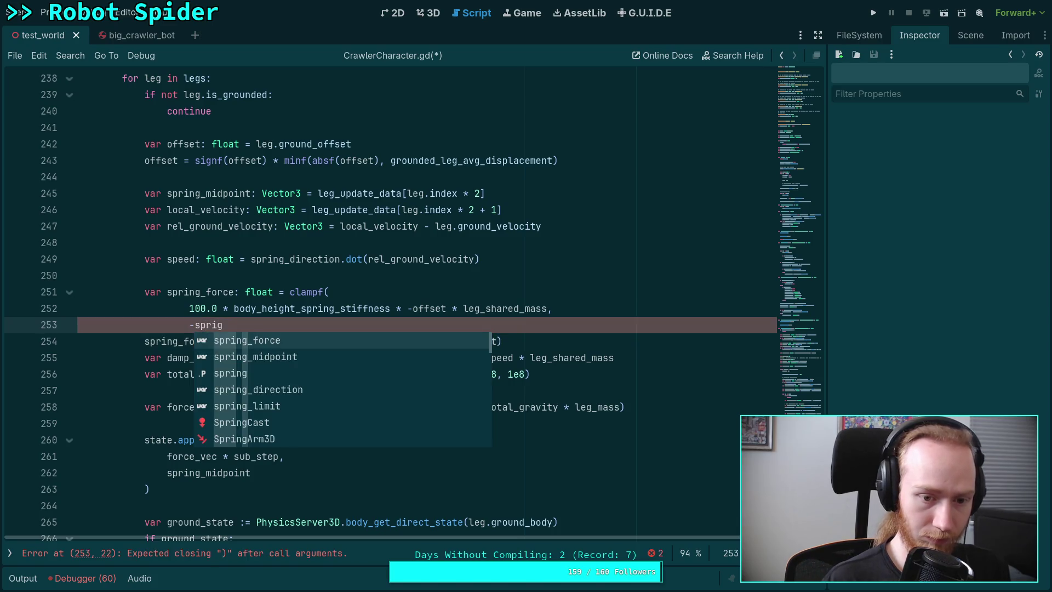
type("_li")
key("Return")
type(", -pli")
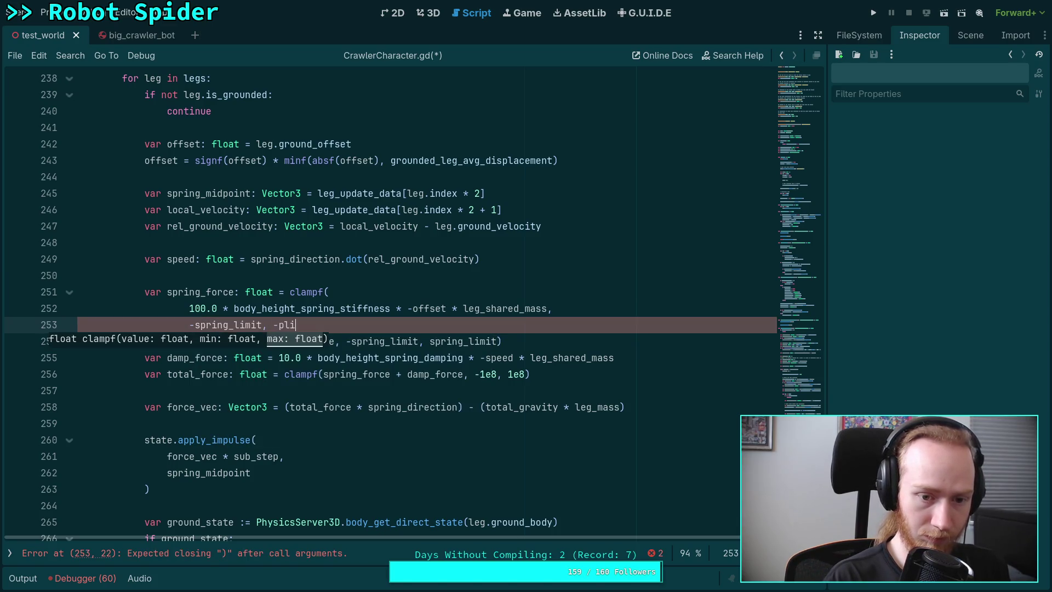
key("BackSpace")
key("BackSpace")
key("BackSpace")
type("spring_limit")
key("Return")
type(")")
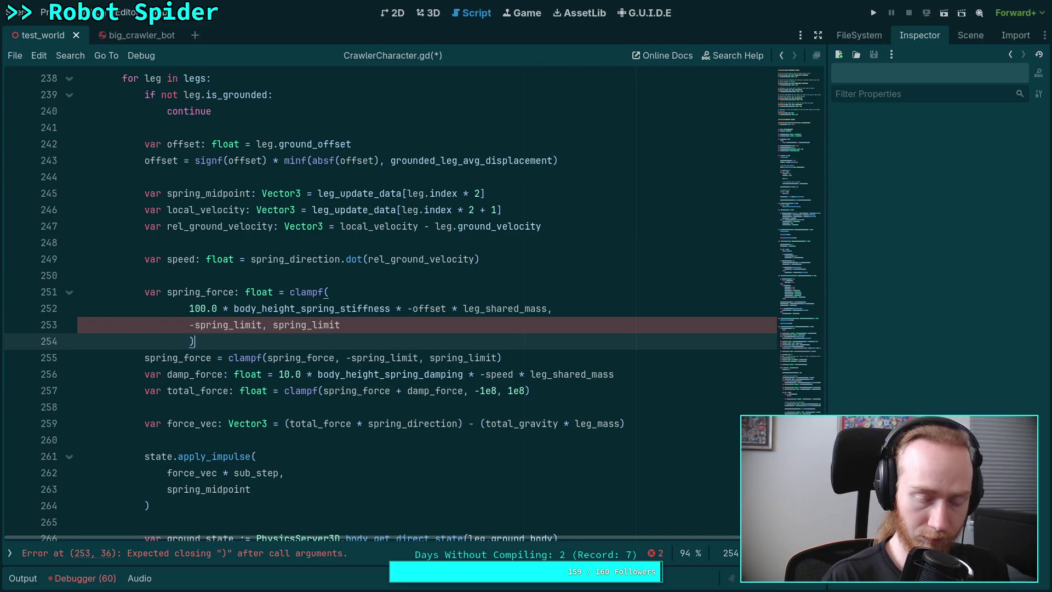
key("shift+Tab")
key("shift+Tab")
Revert that wrap so spring_force is on one line again, and save the script.
left_click_drag(583, 357, 583, 347)
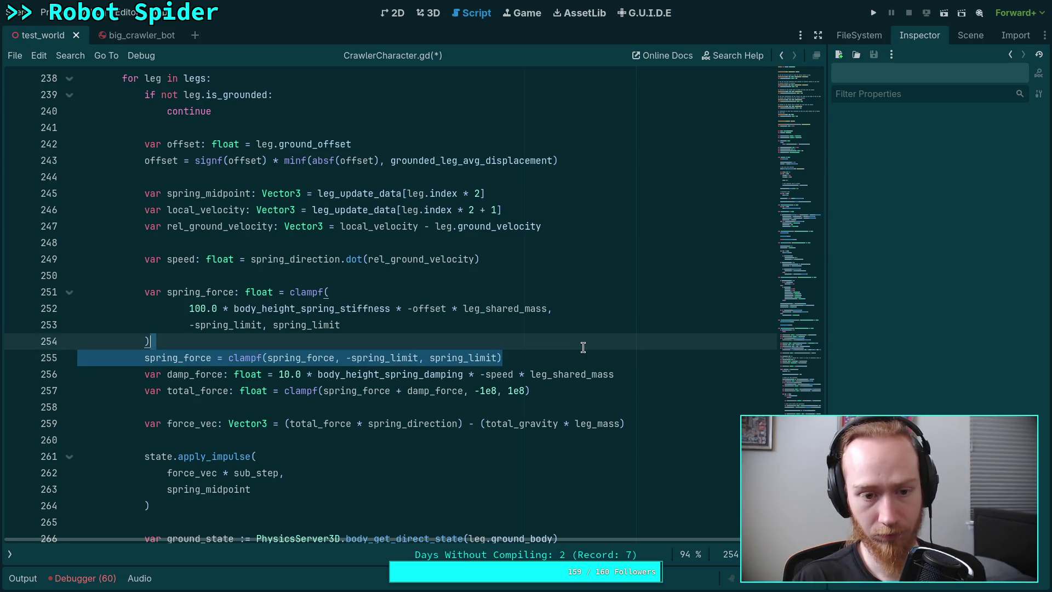
key("ctrl+z")
key("ctrl+z")
key("ctrl+z")
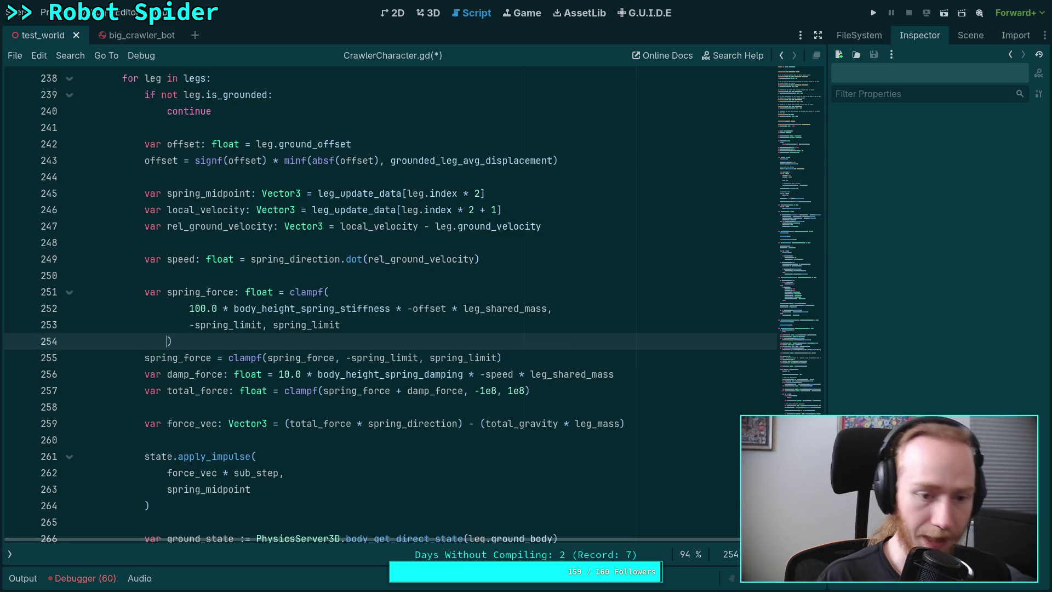
key("BackSpace")
key("BackSpace")
key("BackSpace")
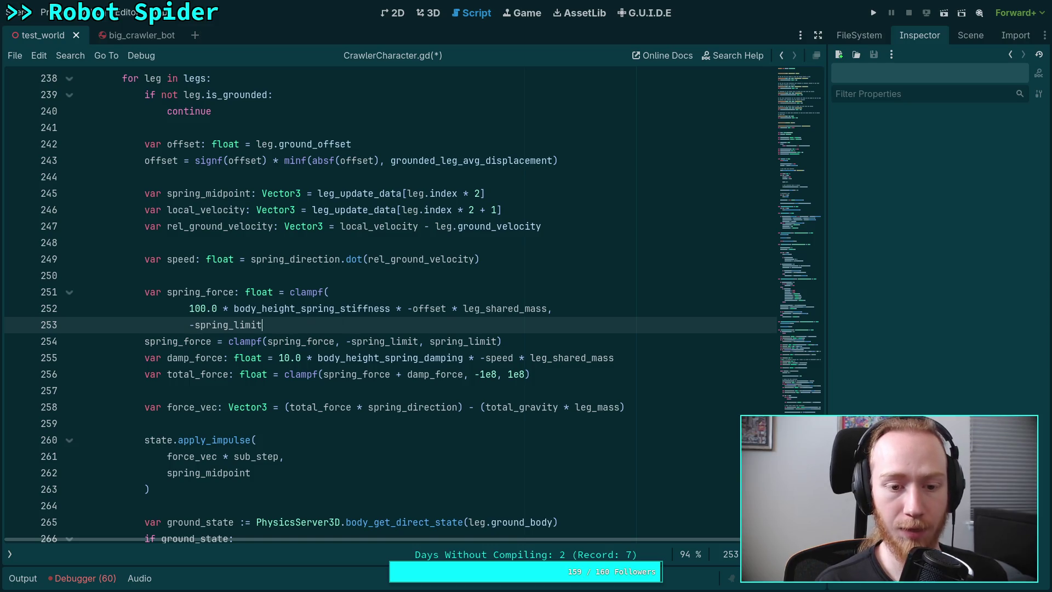
key("BackSpace")
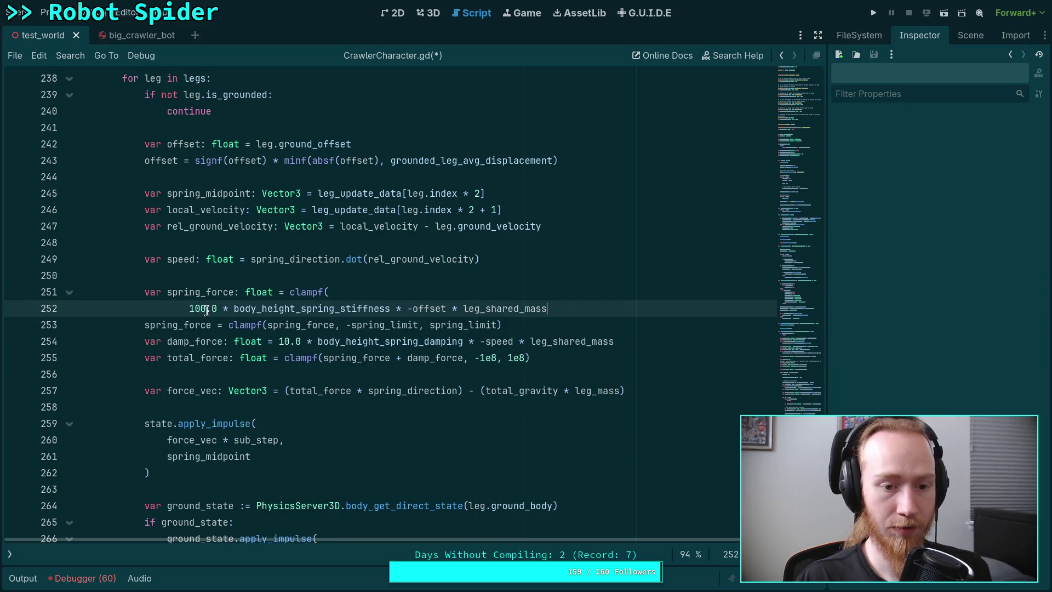
left_click_drag(189, 308, 299, 294)
key("BackSpace")
key("BackSpace")
key("BackSpace")
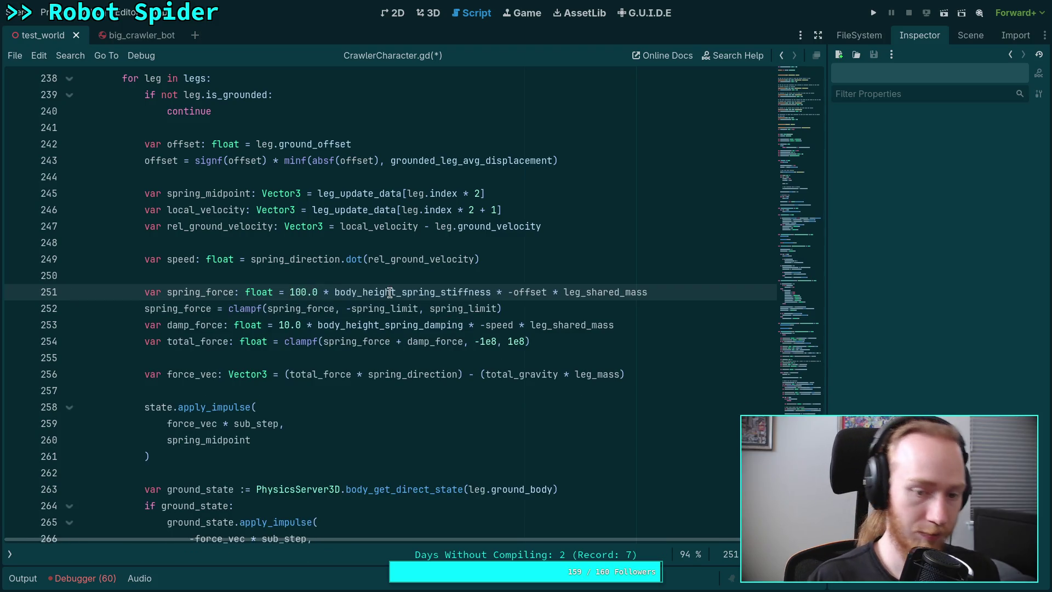
key("ctrl+s")
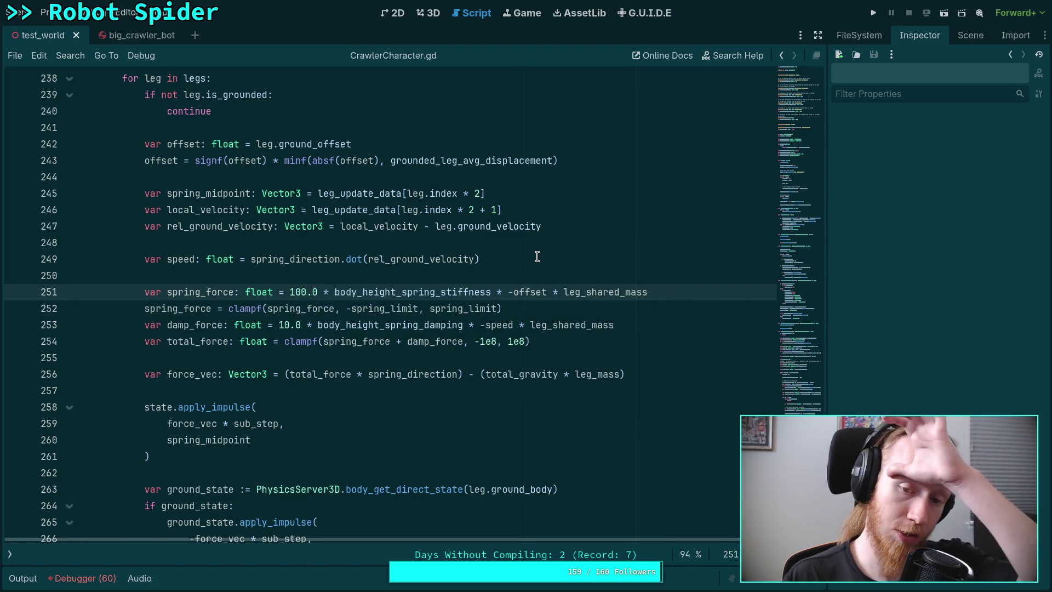
left_click(535, 257)
Run the spider game to test the clamped spring force, then stop it.
left_click(873, 13)
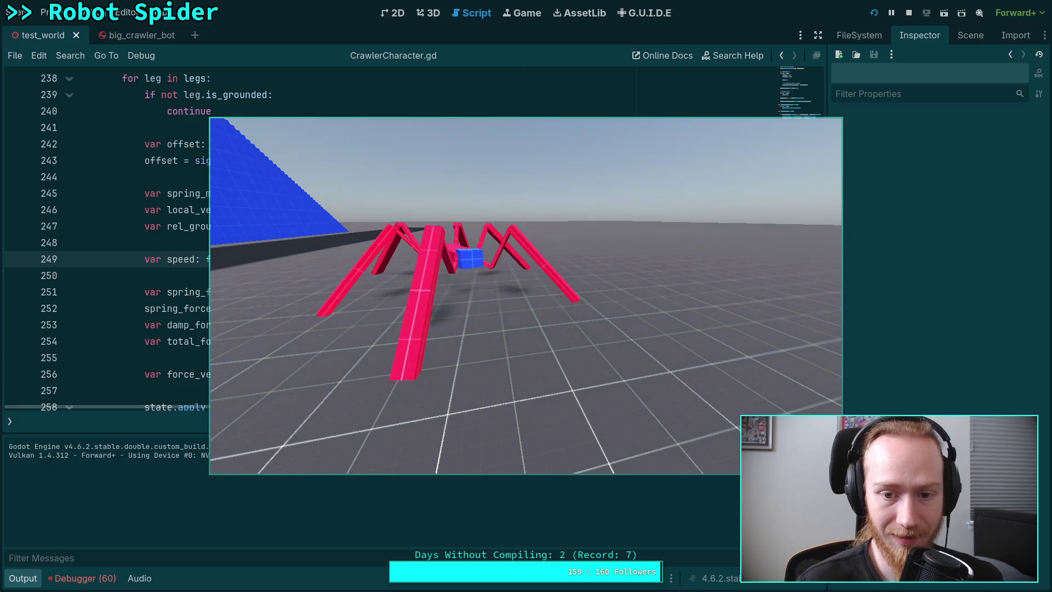
left_click(909, 13)
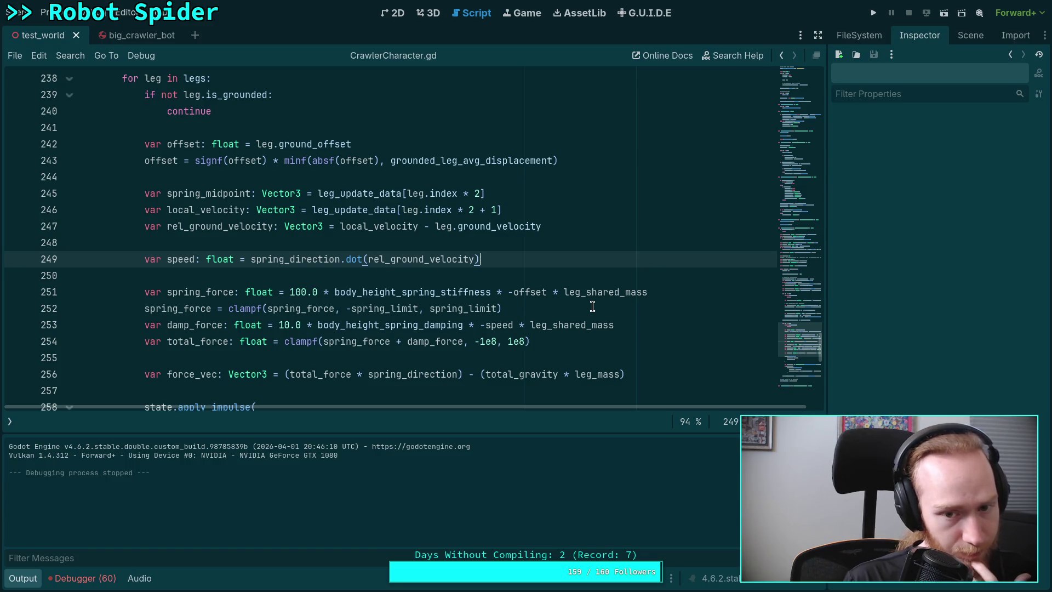
Cut the var spring_limit declaration, then return to the spring stiffness term on line 249.
scroll(597, 303, "up", 4)
scroll(482, 290, "down", 4)
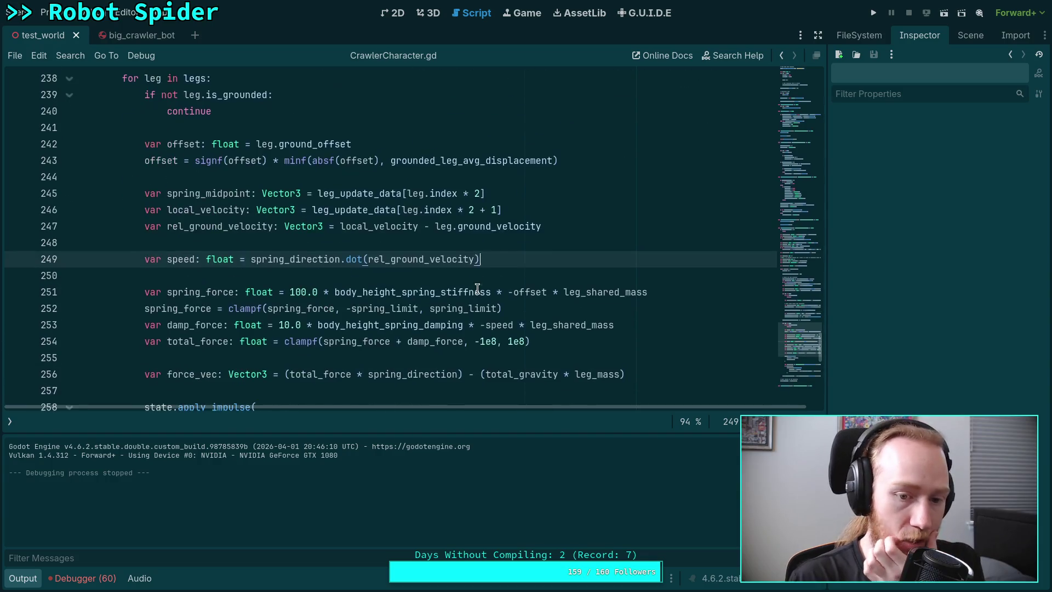
left_click_drag(289, 291, 543, 286)
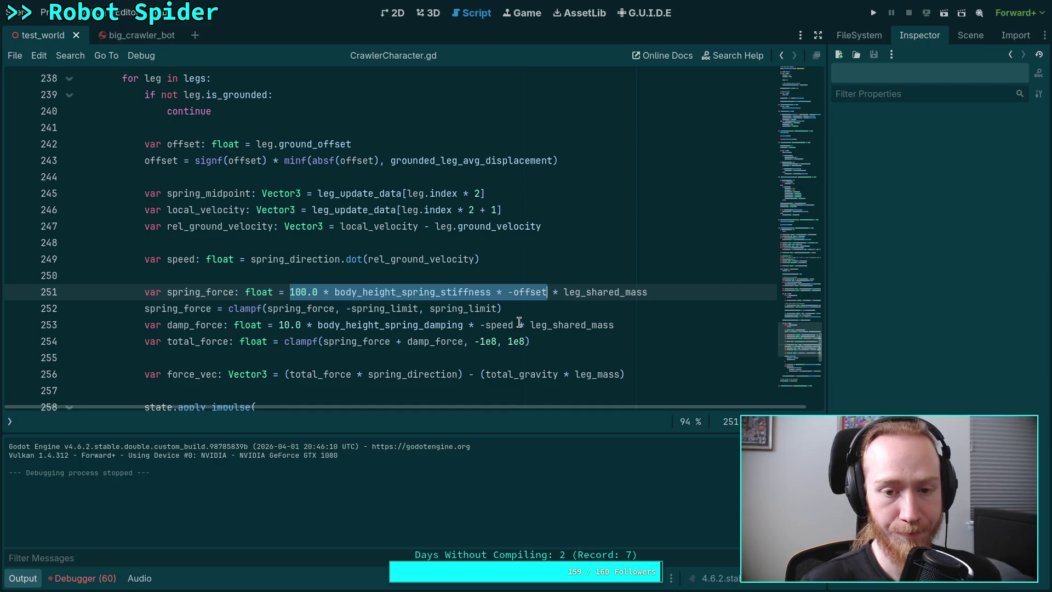
scroll(417, 296, "up", 15)
scroll(330, 269, "up", 3)
left_click_drag(484, 258, 483, 244)
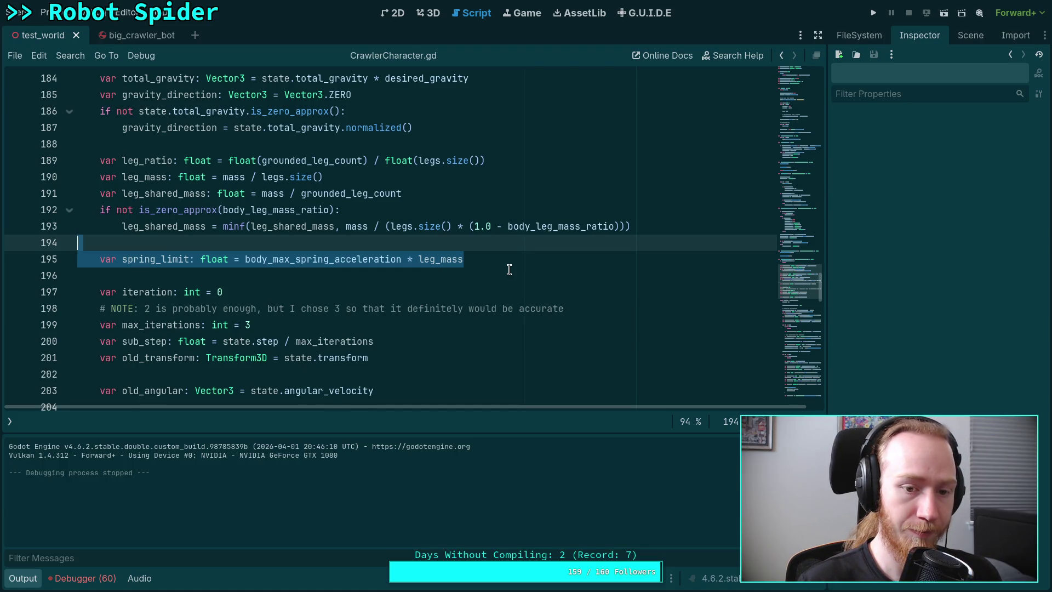
key("ctrl+x")
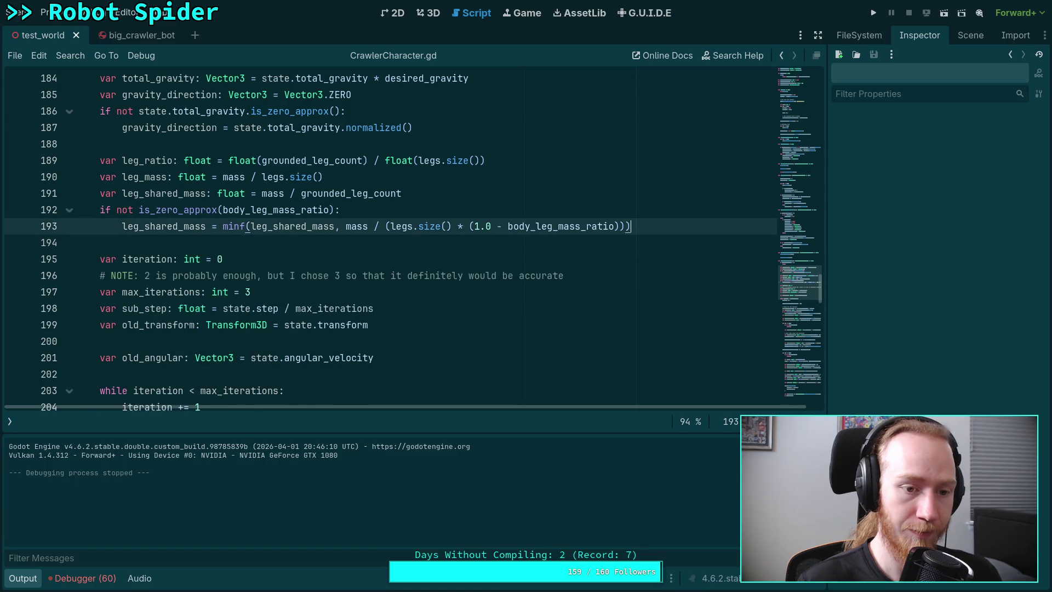
scroll(498, 270, "down", 10)
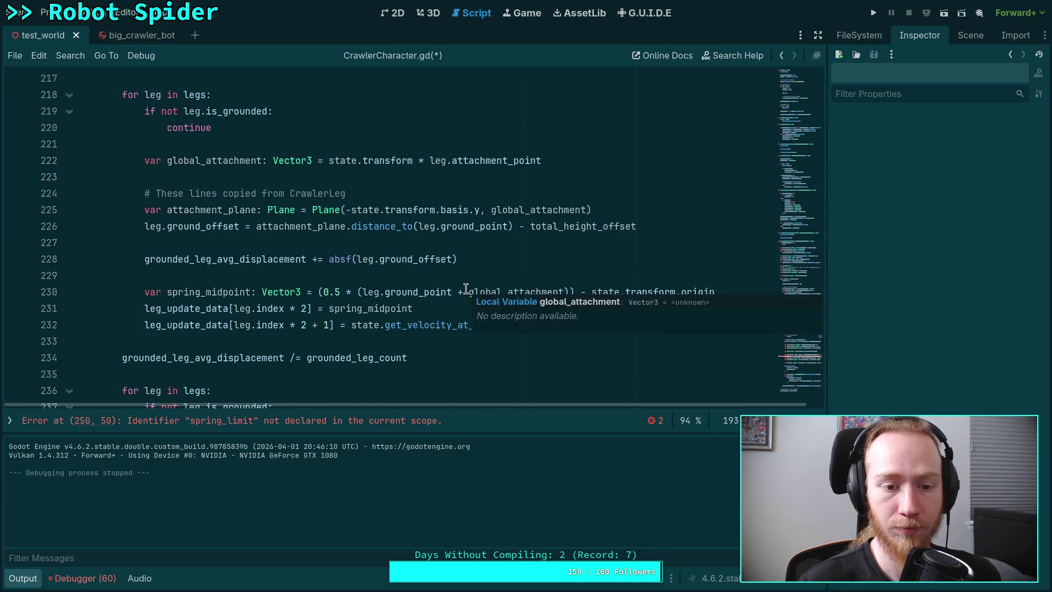
scroll(466, 288, "down", 7)
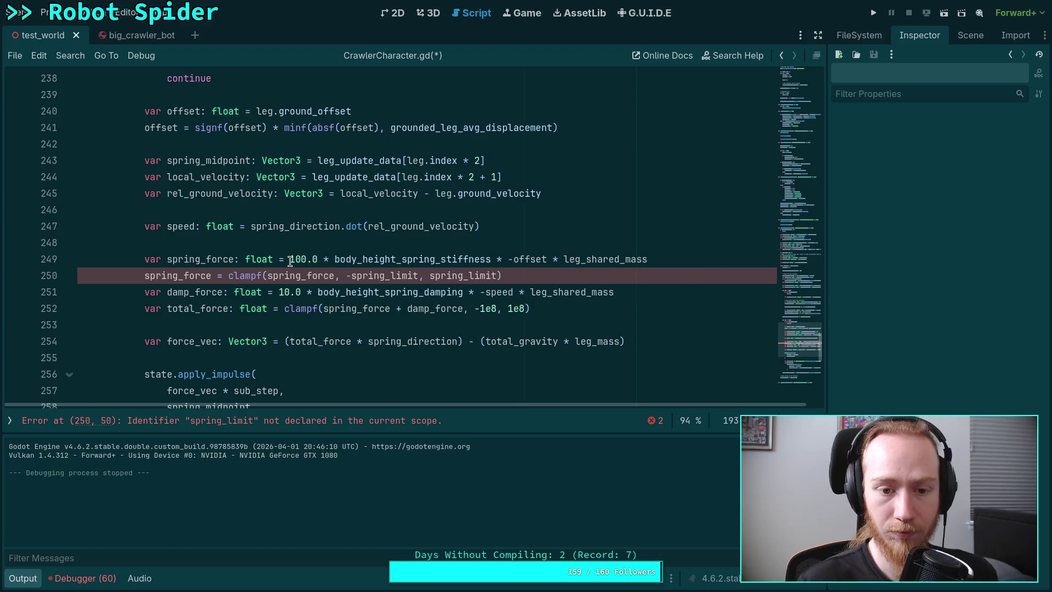
left_click_drag(289, 259, 545, 259)
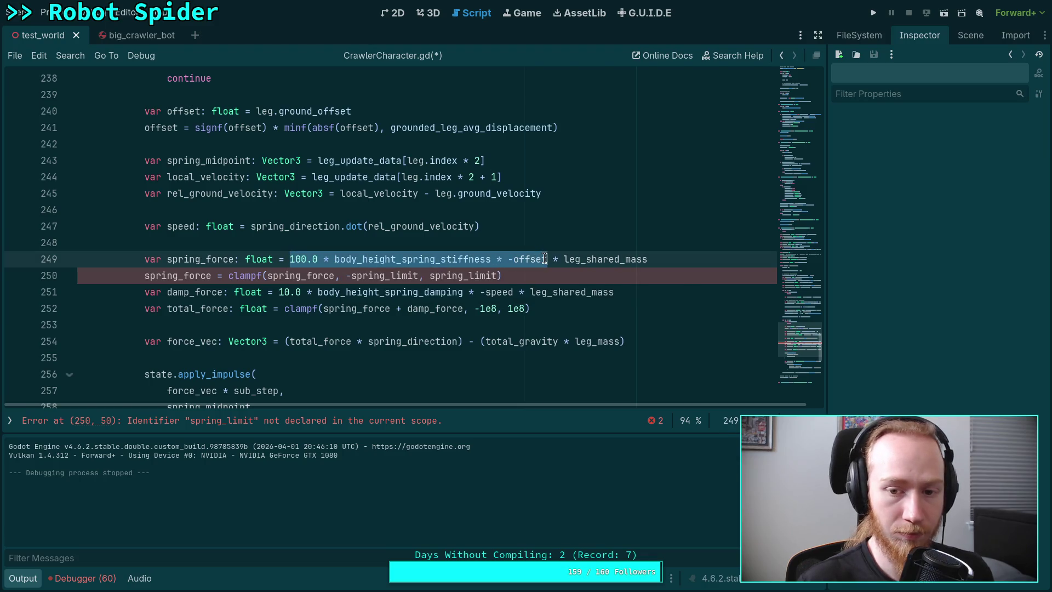
left_click(291, 259)
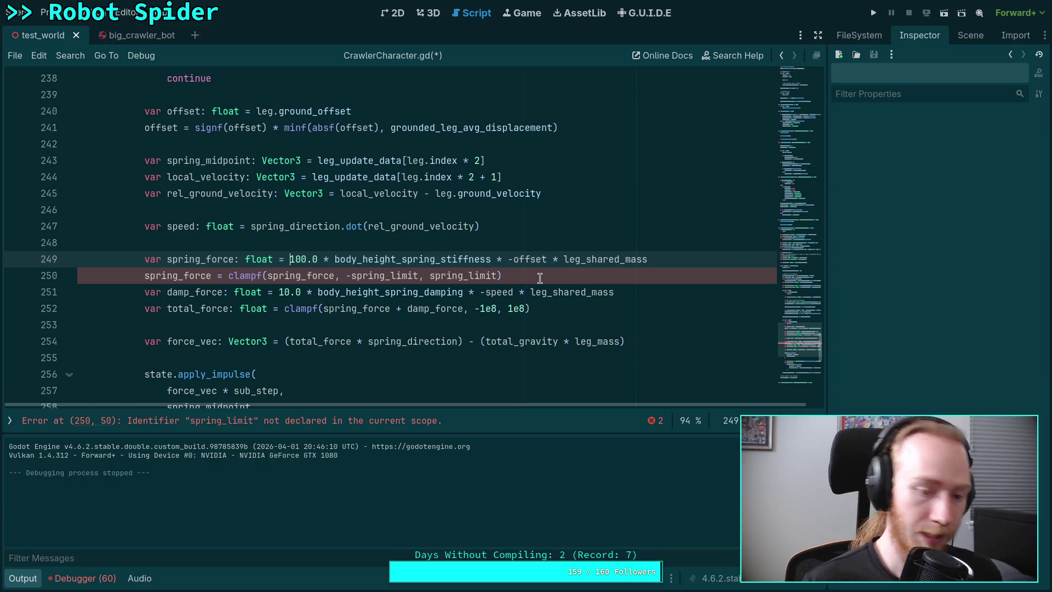
Split the spring force so the stiffness term sits inside a clamp call, multiplied by leg_shared_mass.
type("(")
key("Return")
key("Tab")
type("cl")
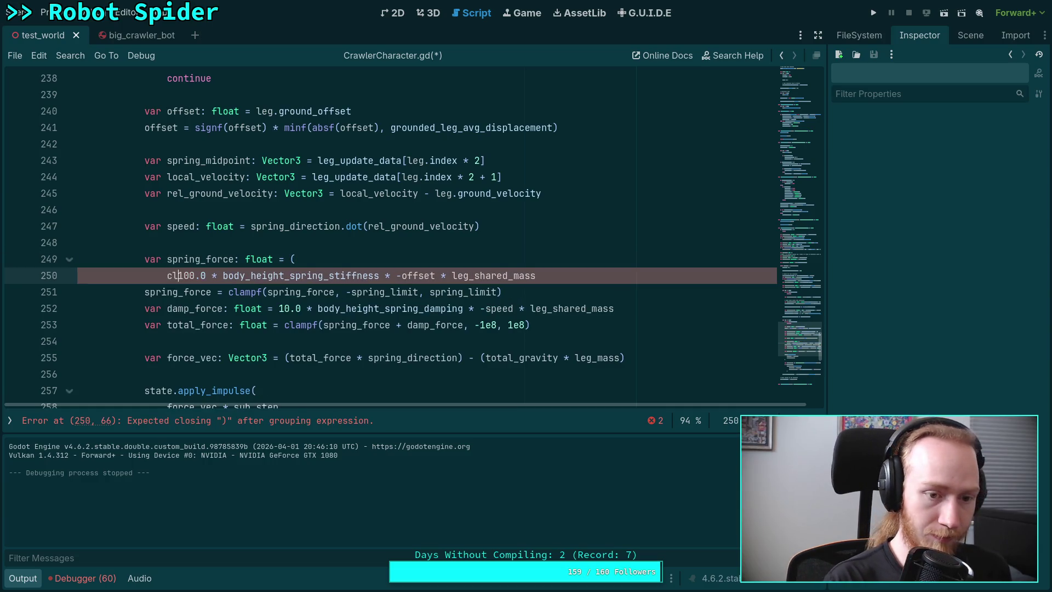
type("ampd")
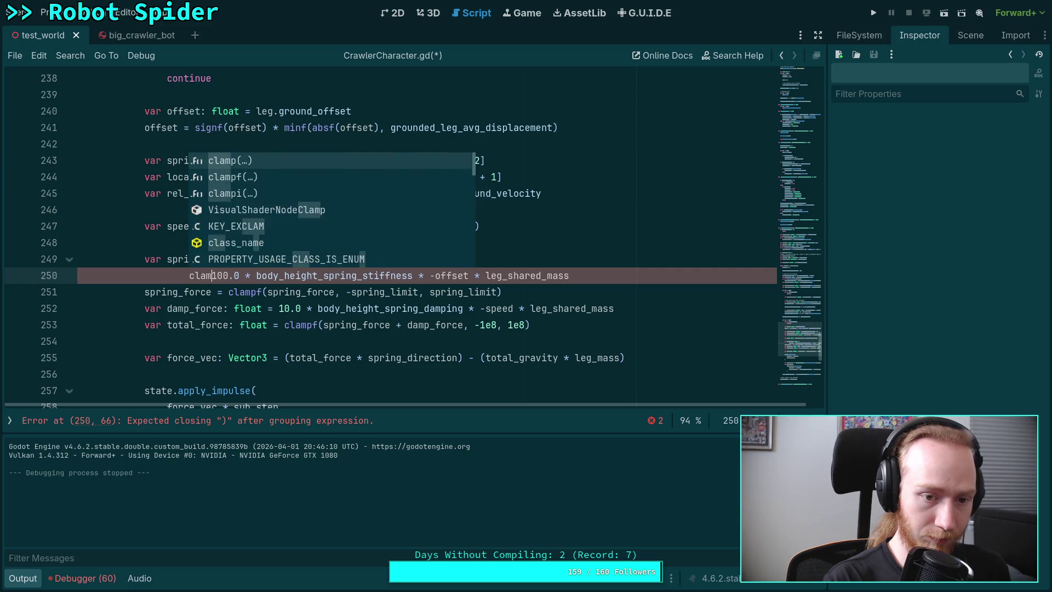
type("(")
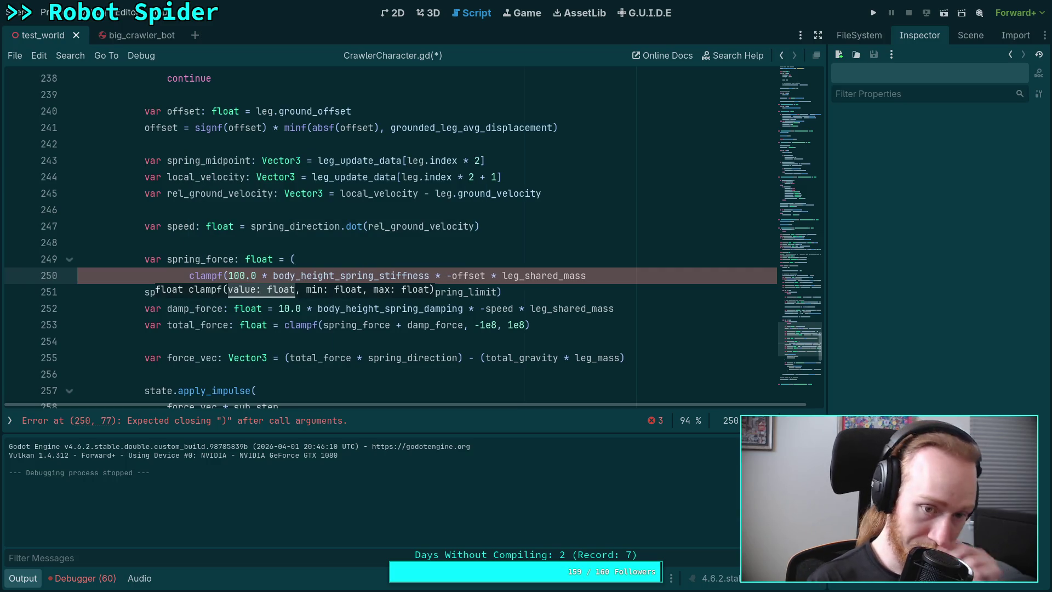
key("Return")
left_click(475, 291)
key("Return")
key("BackSpace")
type(")")
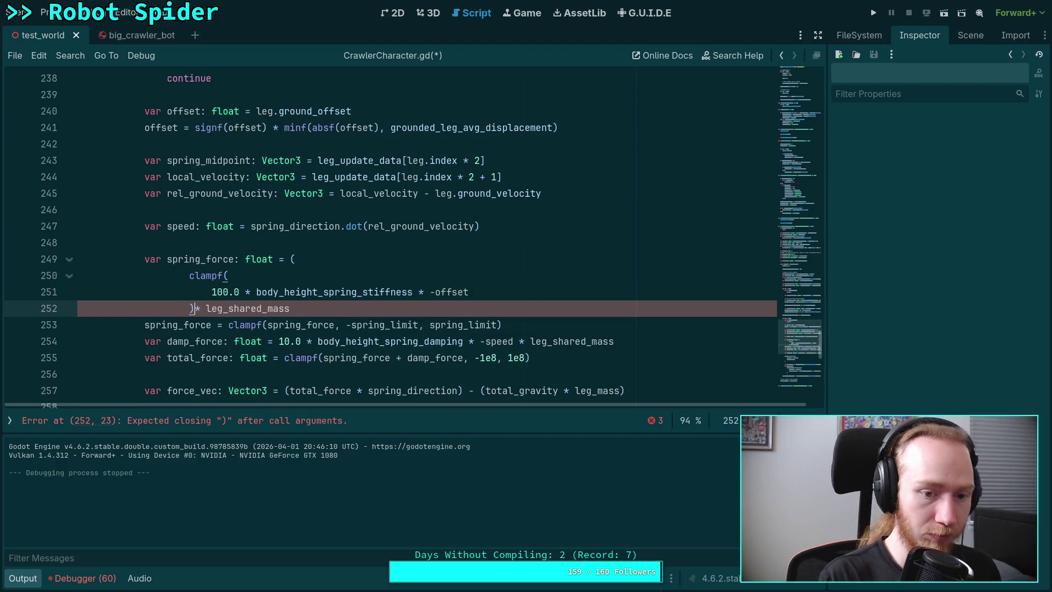
key("Return")
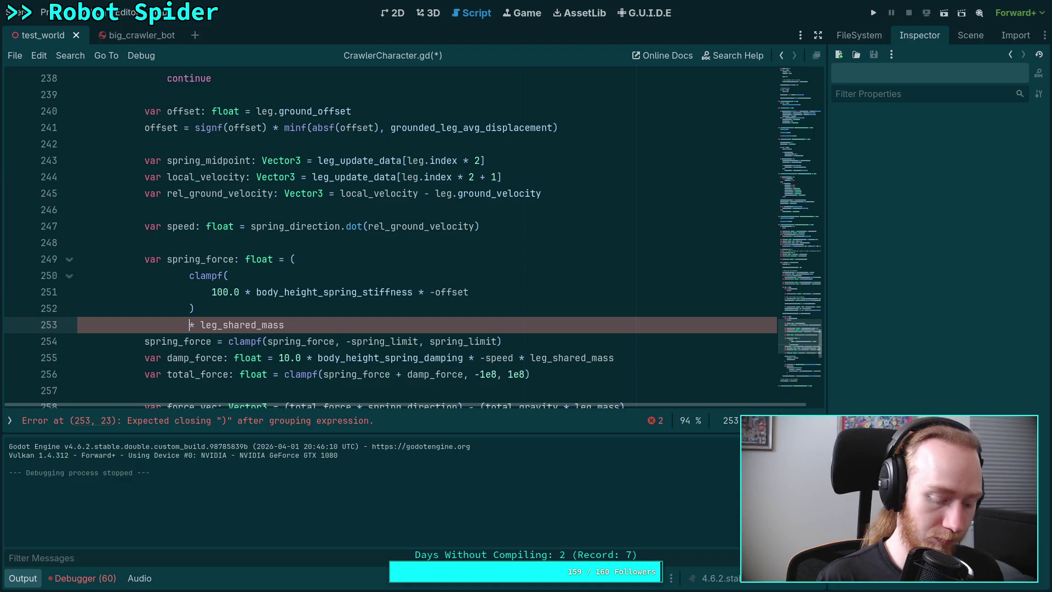
key("End")
key("Return")
key("shift+Tab")
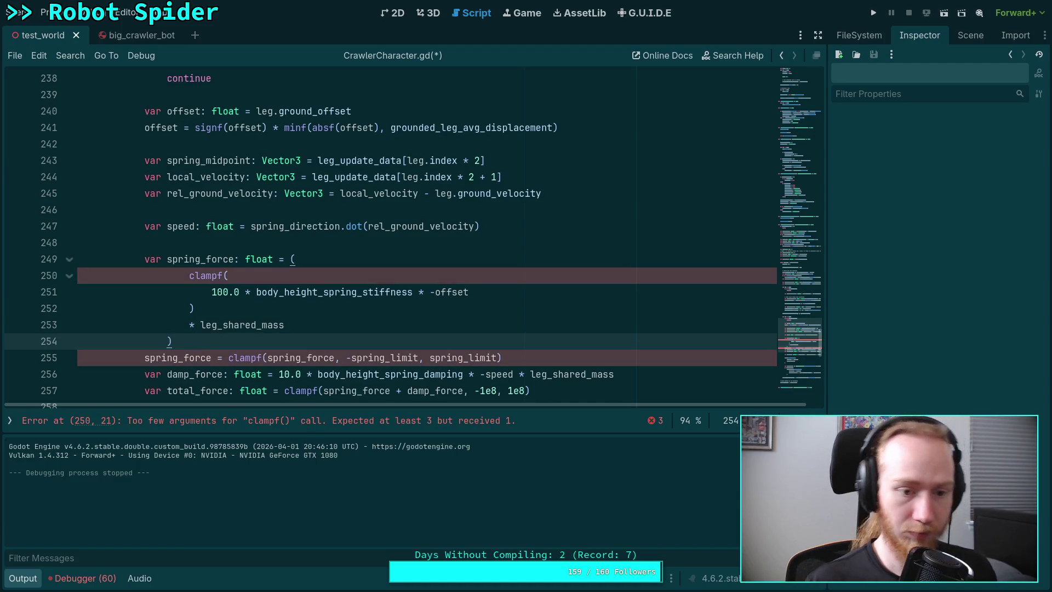
Delete the old separate clamp line and add -body_max_spring_acceleration as the lower bound.
left_click(534, 350)
key("shift+Up")
key("shift+Tab")
key("BackSpace")
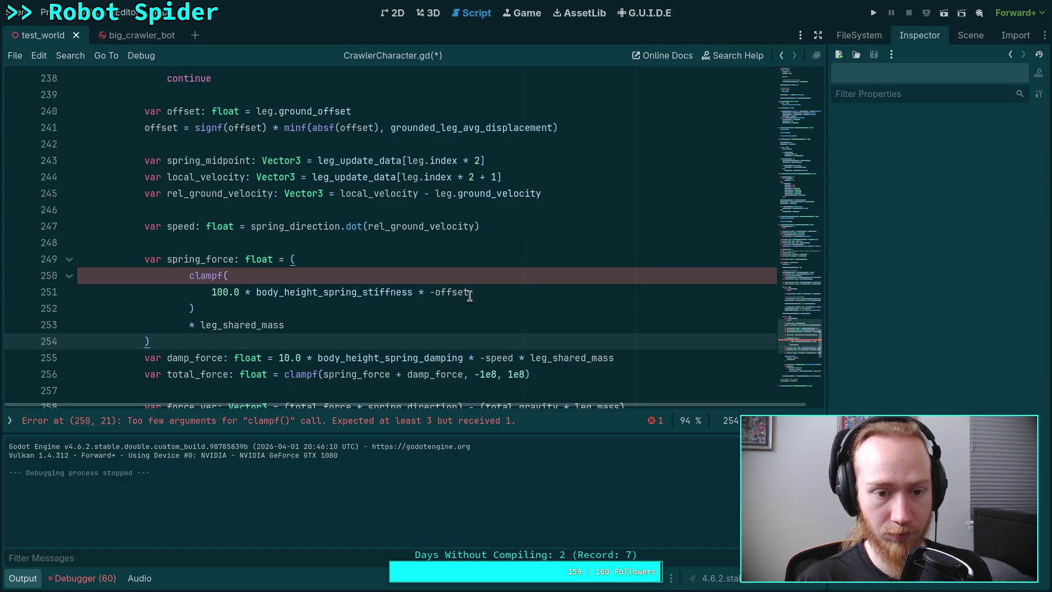
left_click(526, 292)
type(",")
key("Return")
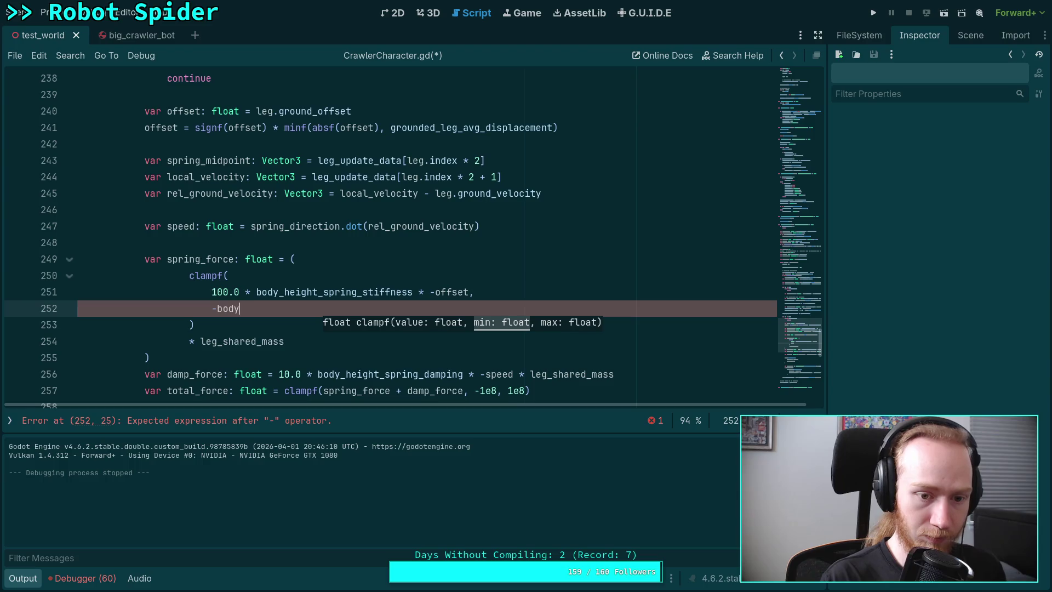
type("_")
key("Down")
key("Down")
key("Down")
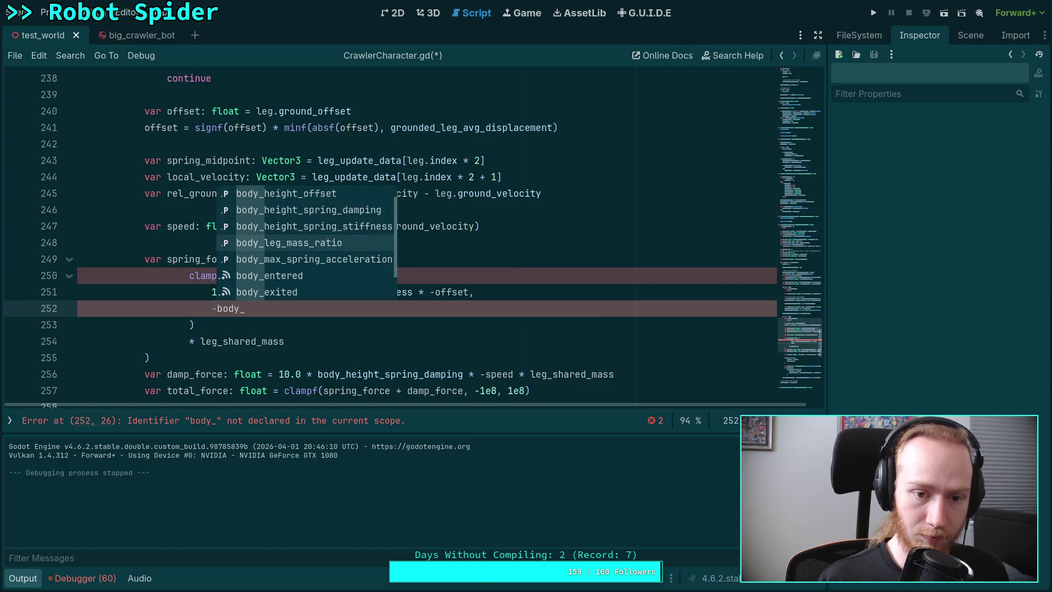
key("Down")
key("Return")
type(",")
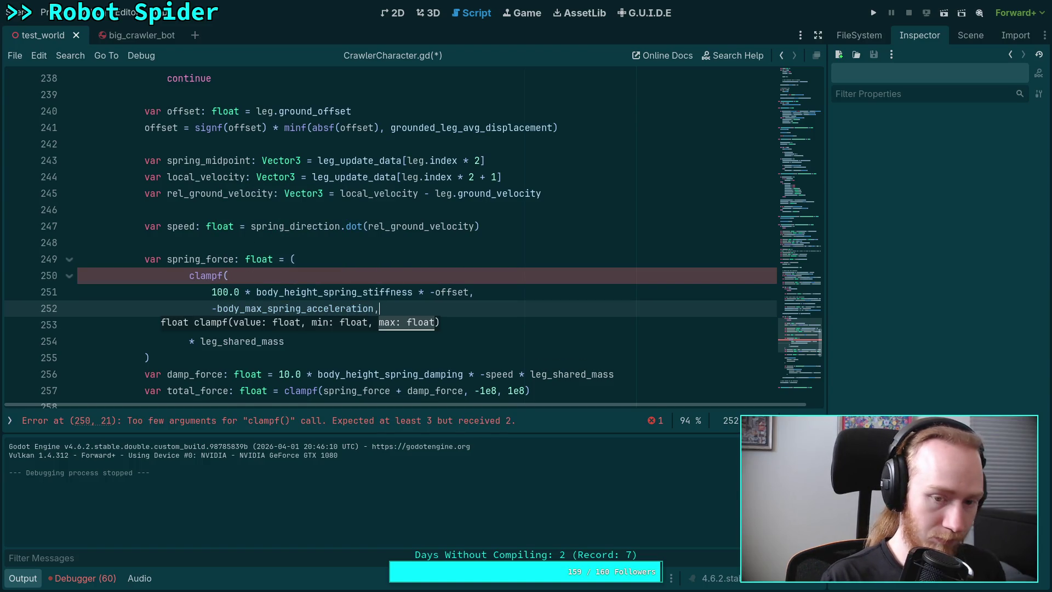
key("ctrl+shift+d")
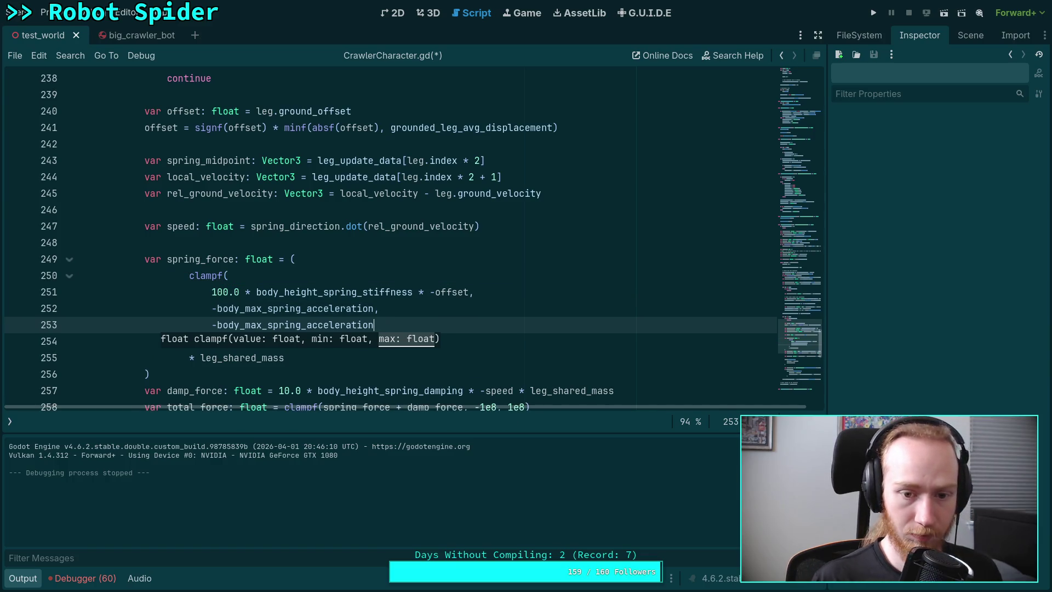
Make the duplicated line the positive body_max_spring_acceleration bound, join both limits on one line, and save.
left_click_drag(219, 324, 211, 324)
type("m")
key("BackSpace")
type("b")
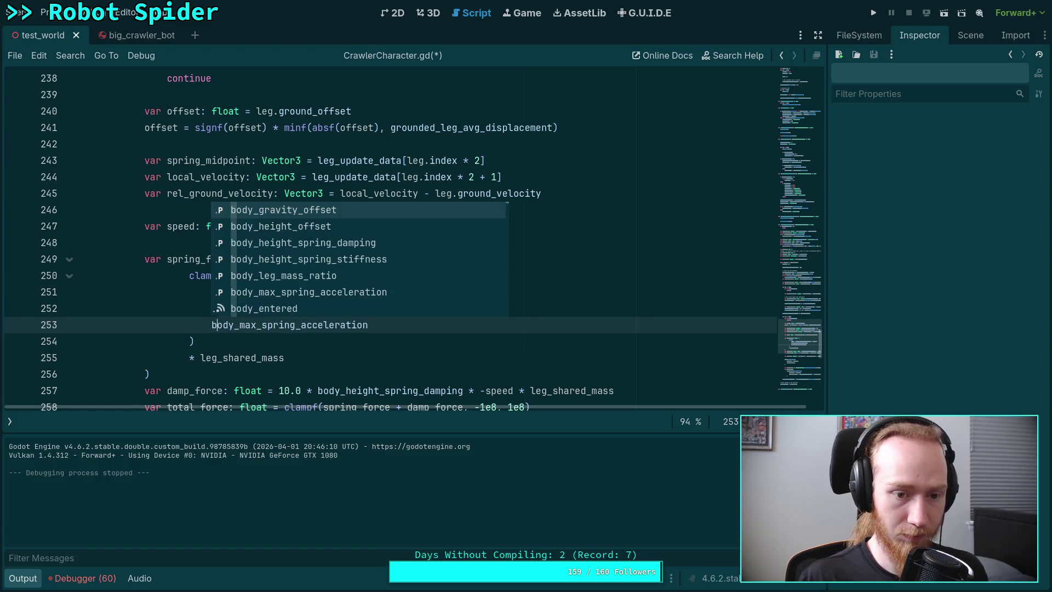
left_click(217, 337)
scroll(413, 344, "down", 1)
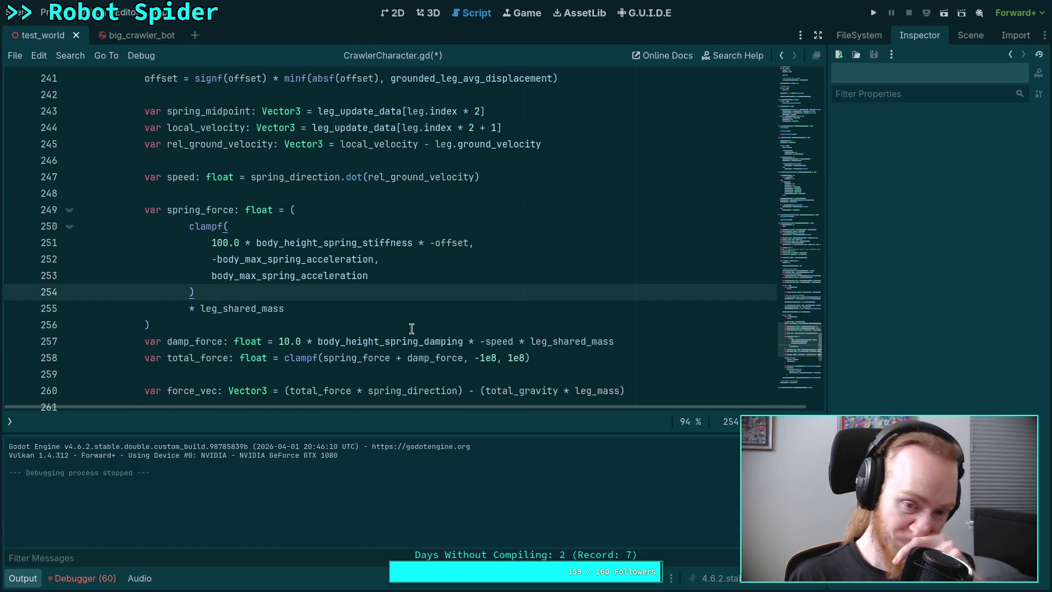
left_click(212, 275)
key("ctrl+BackSpace")
key("Down")
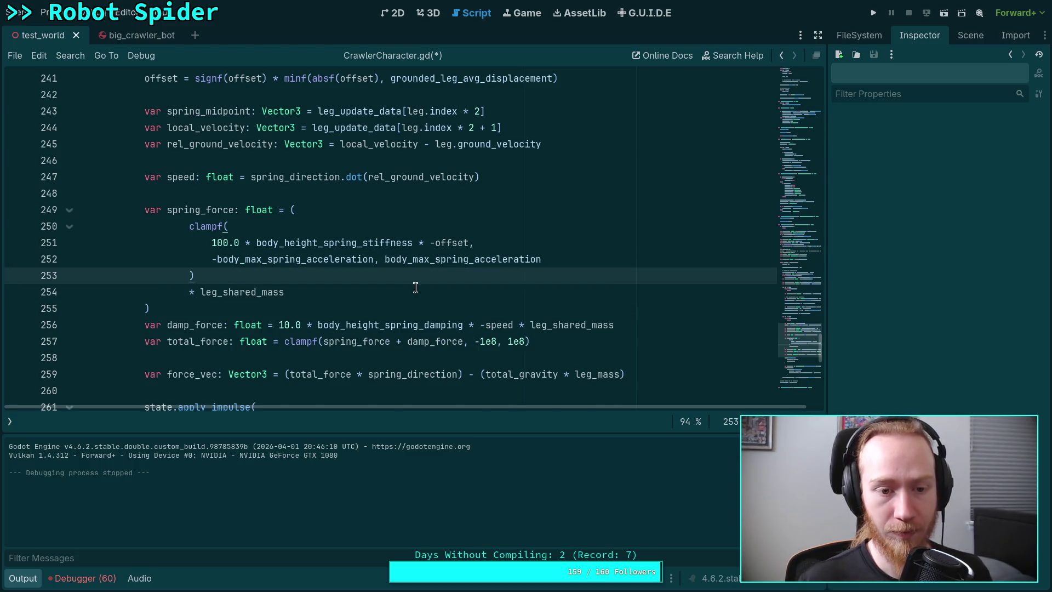
scroll(388, 345, "up", 1)
left_click(386, 352)
key("ctrl+s")
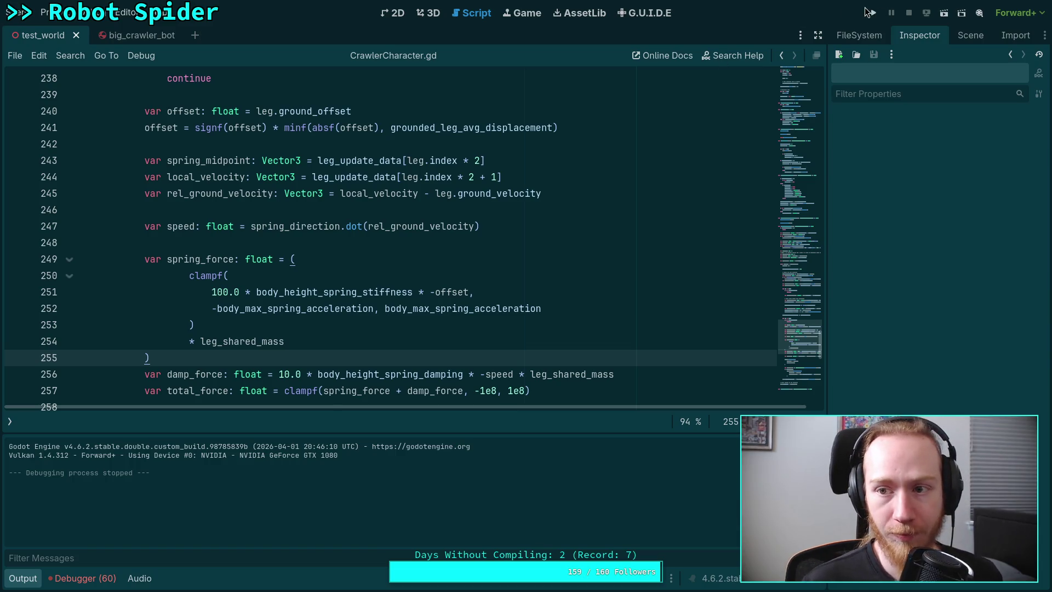
Test-run the game, then select the Player in the 3D view and drag it vertically.
left_click(871, 12)
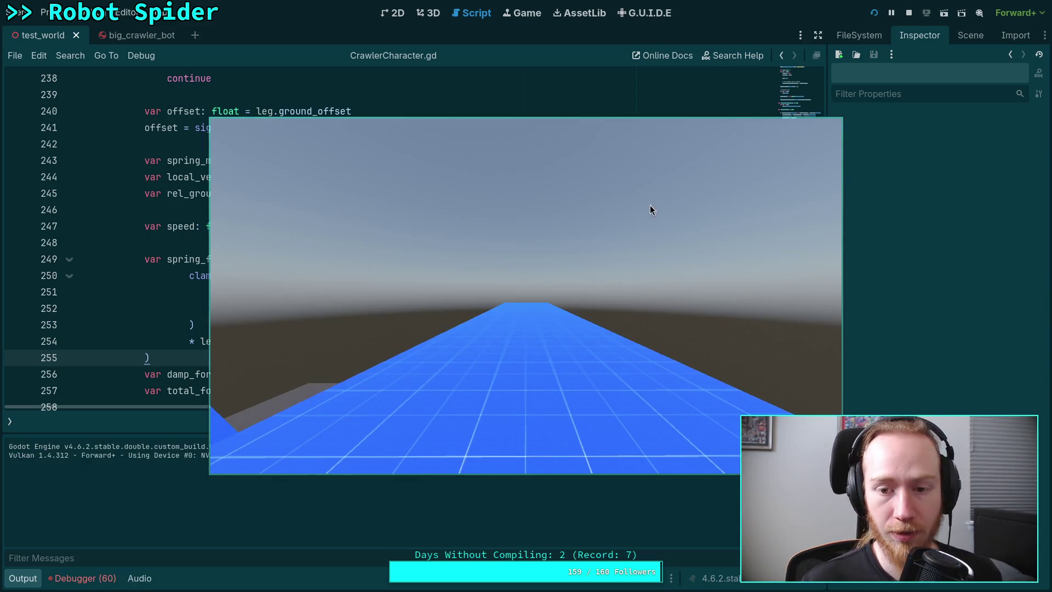
left_click(908, 13)
left_click(426, 13)
left_click_drag(438, 188, 416, 178)
left_click(389, 155)
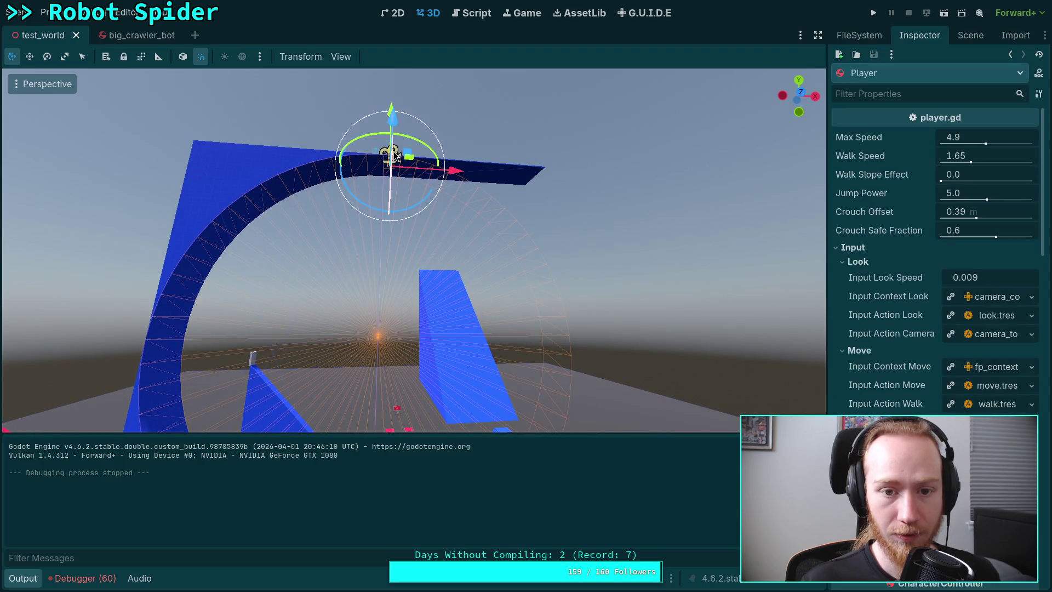
left_click_drag(443, 117, 455, 328)
Lower the Player down near the spider robot, test-run again, and return to the script.
key("ctrl+z")
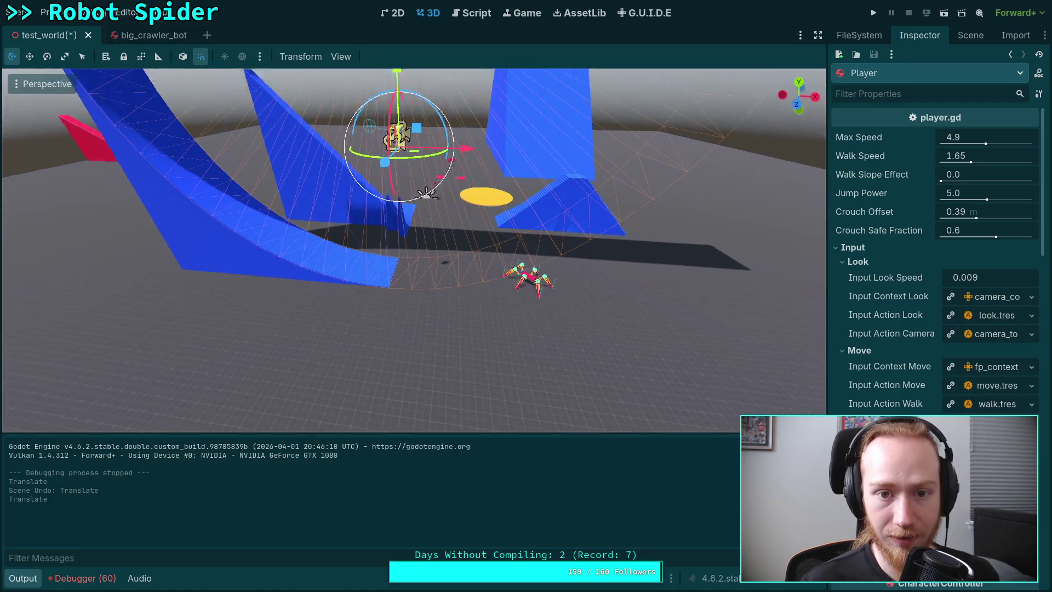
mouse_move(393, 106)
left_mouse_down()
mouse_move(399, 280)
mouse_move(381, 160)
left_mouse_up()
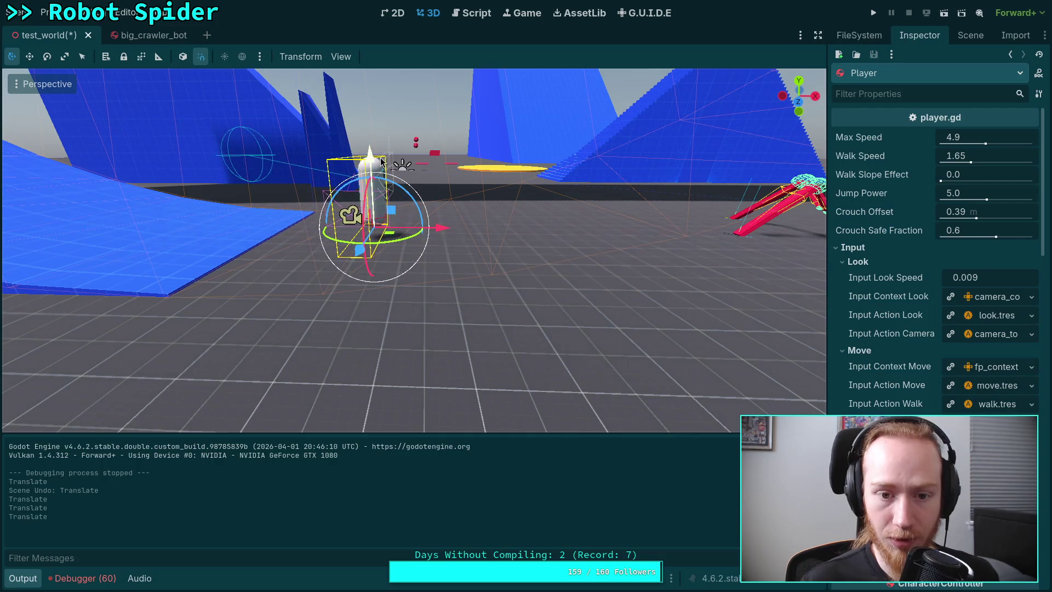
key("F5")
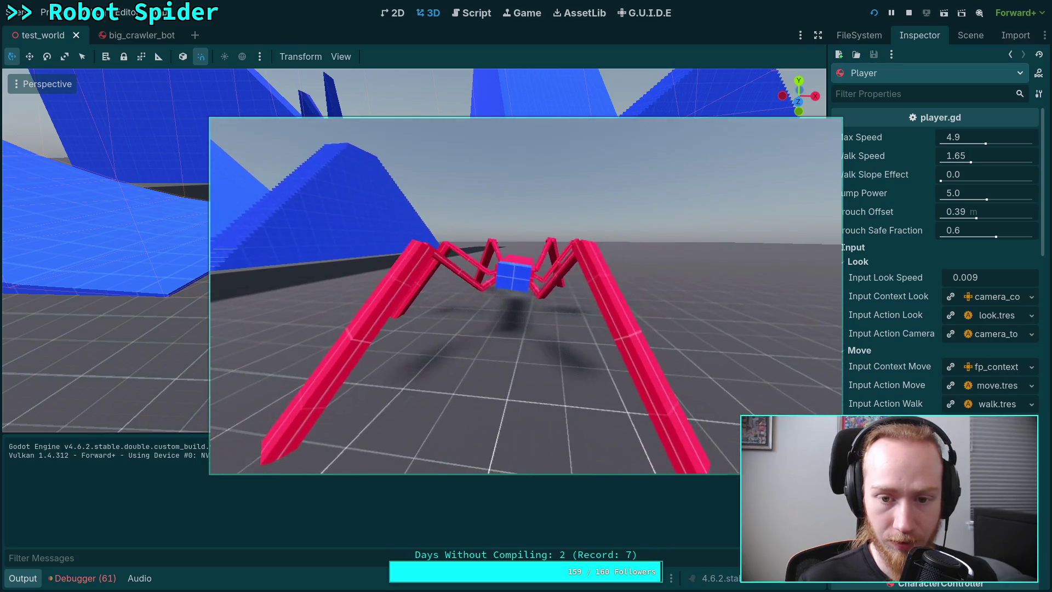
left_click(909, 13)
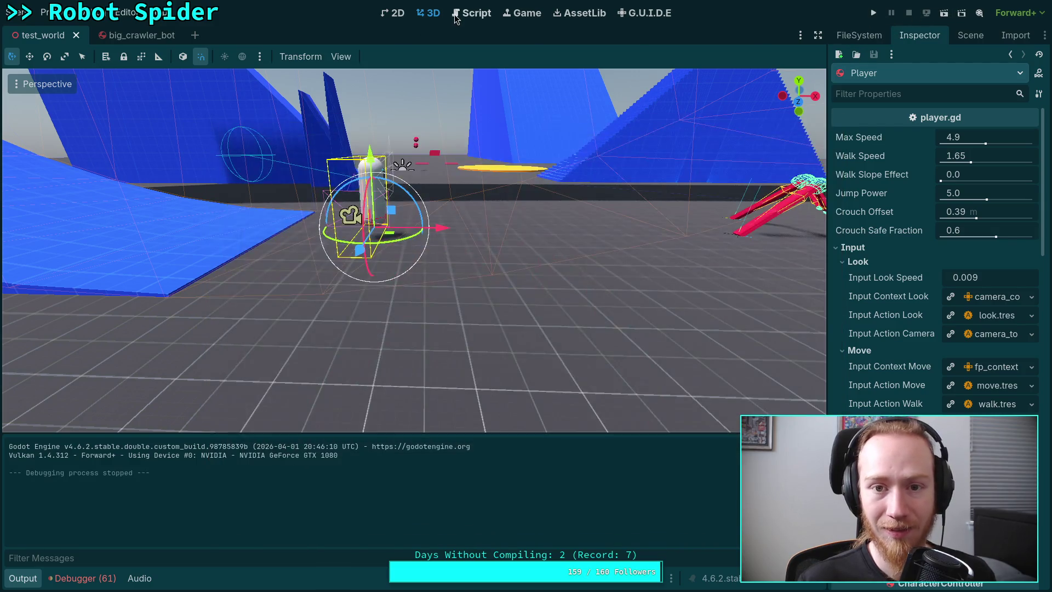
left_click(477, 12)
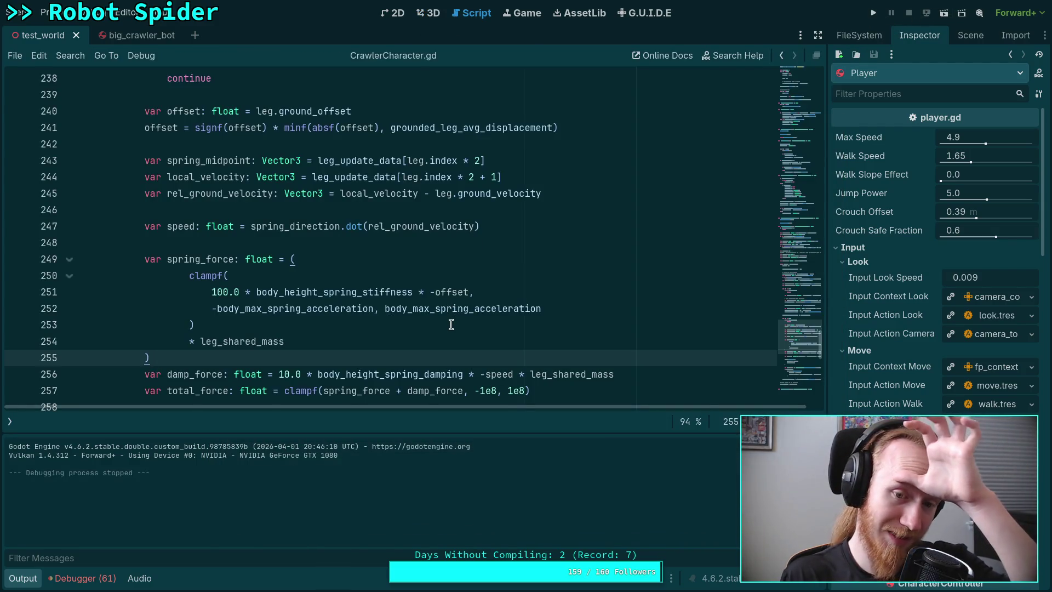
mouse_move(317, 303)
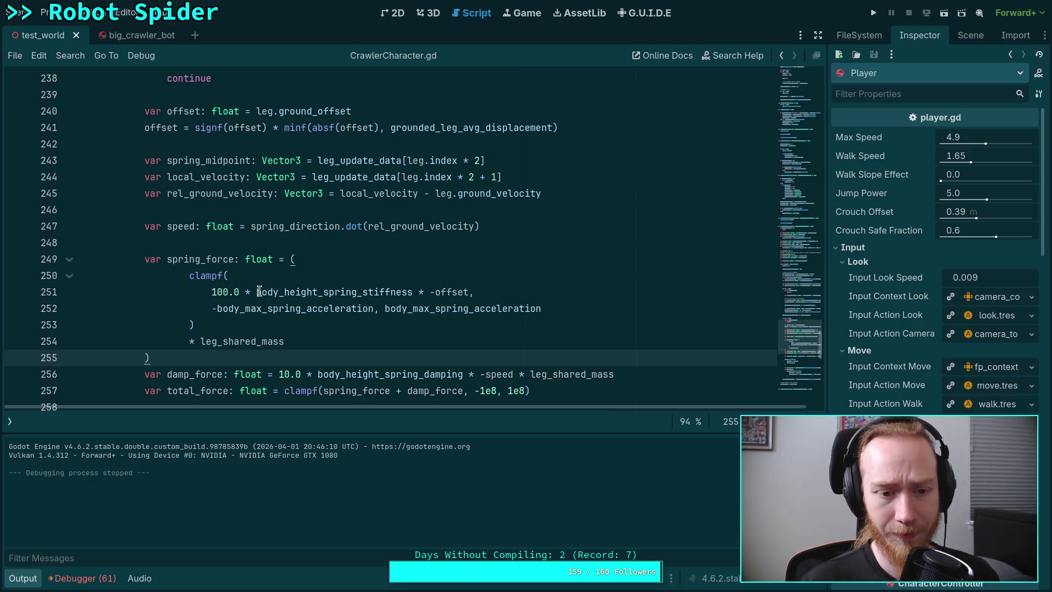
left_click(187, 276)
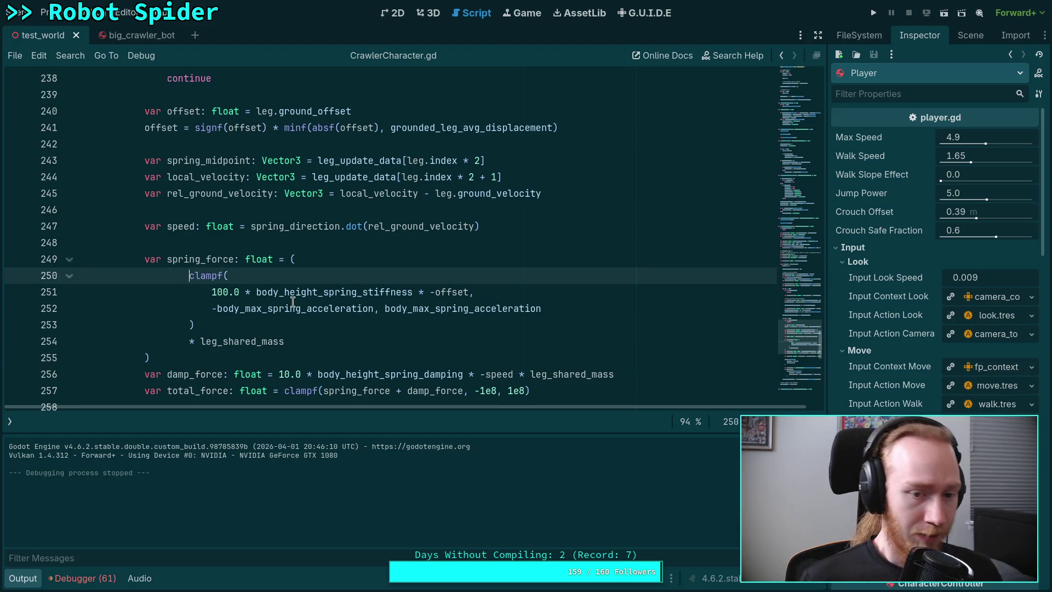
mouse_move(293, 304)
type("100.[")
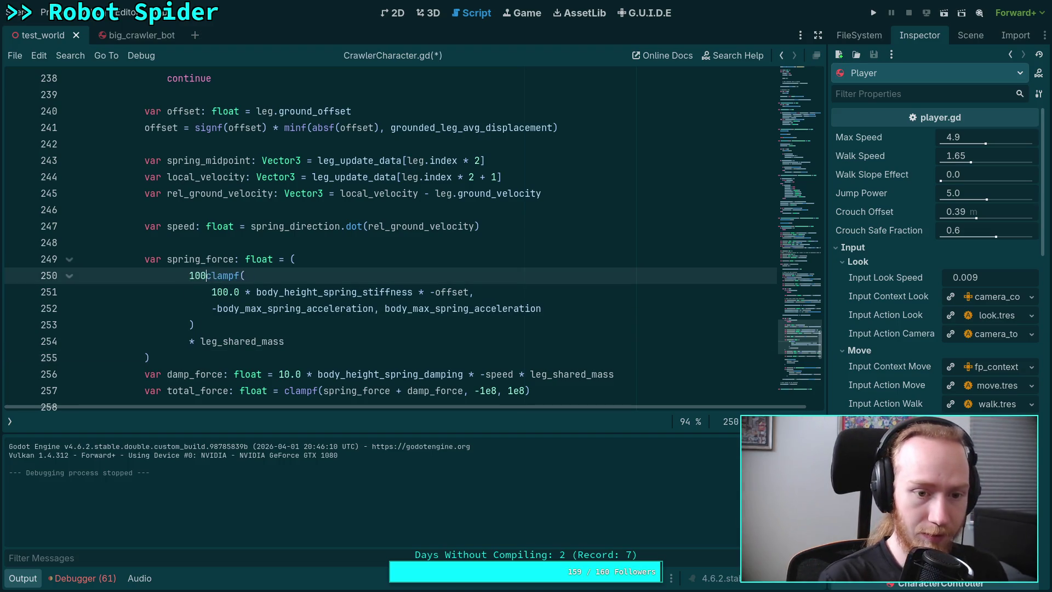
key("BackSpace")
key("BackSpace")
type("0 *")
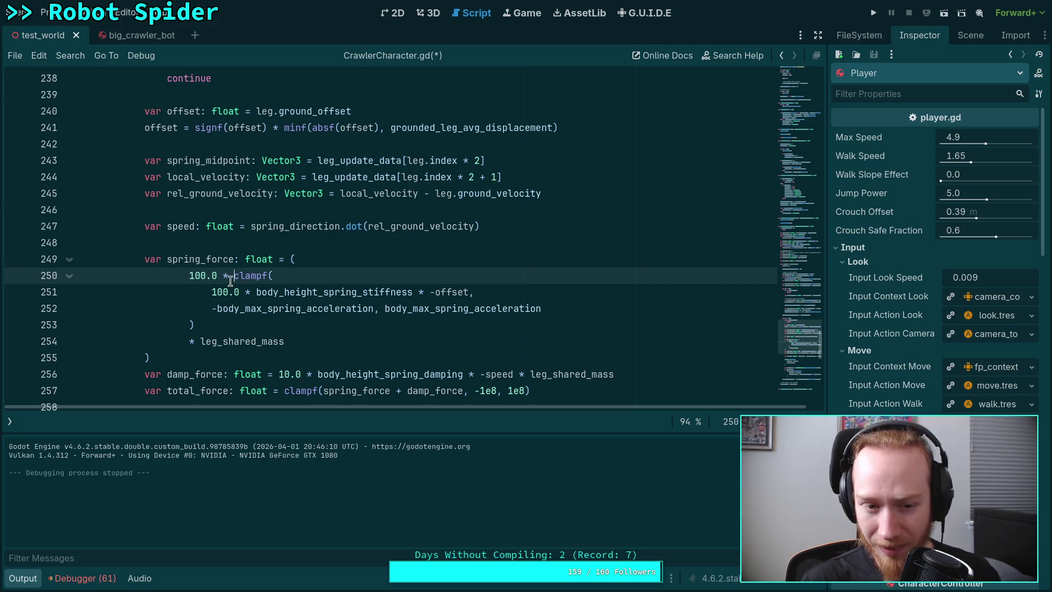
left_click_drag(234, 275, 191, 276)
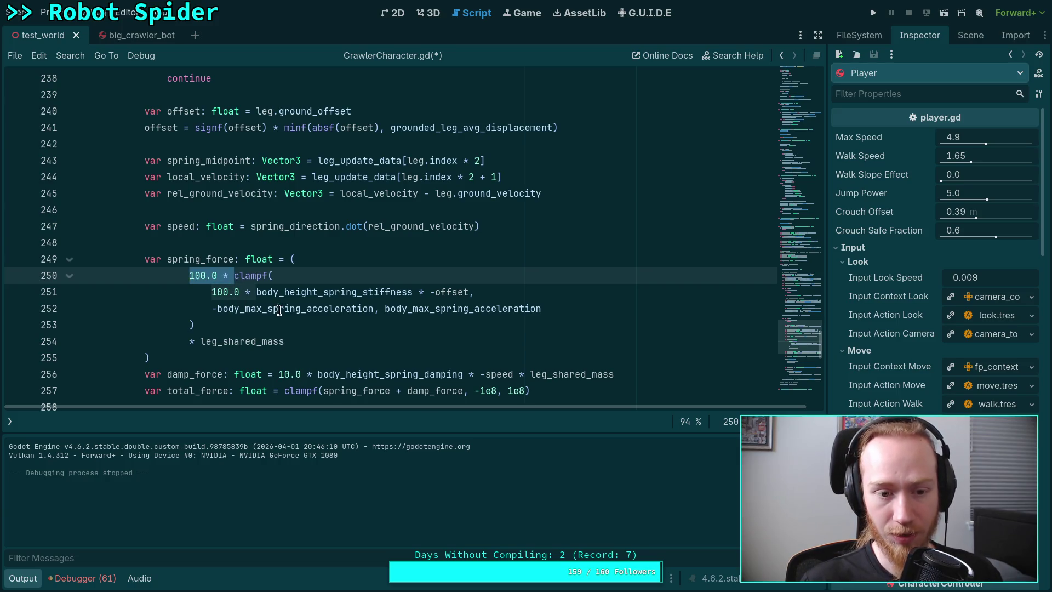
key("BackSpace")
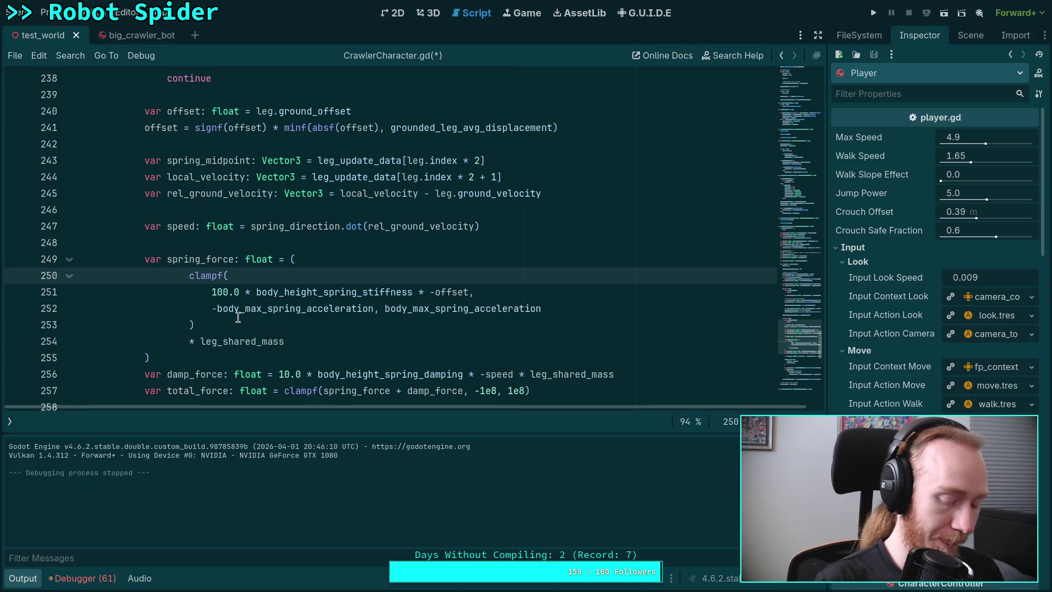
left_click(277, 341)
scroll(465, 334, "up", 4)
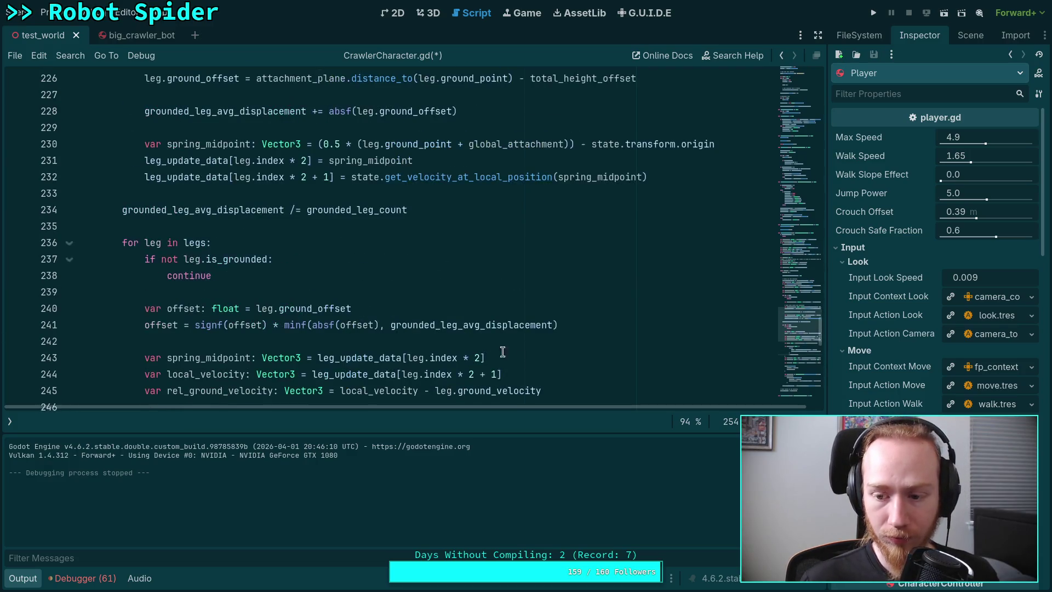
Revert CrawlerBot's Max Spring Acceleration to its default 1.0 in test_world and save the scene.
scroll(909, 219, "down", 5)
scroll(903, 287, "up", 5)
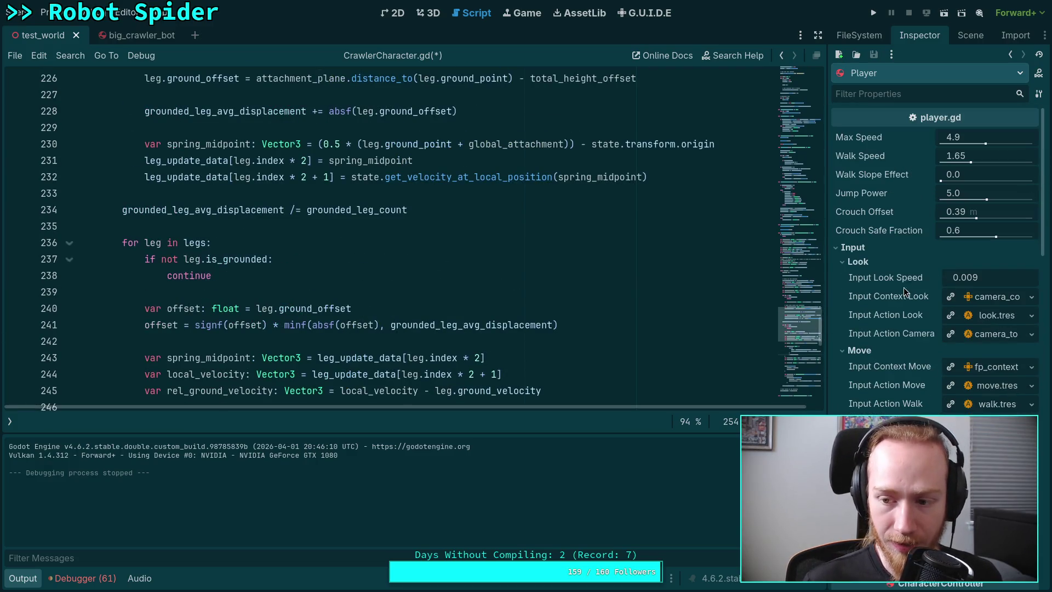
left_click(972, 36)
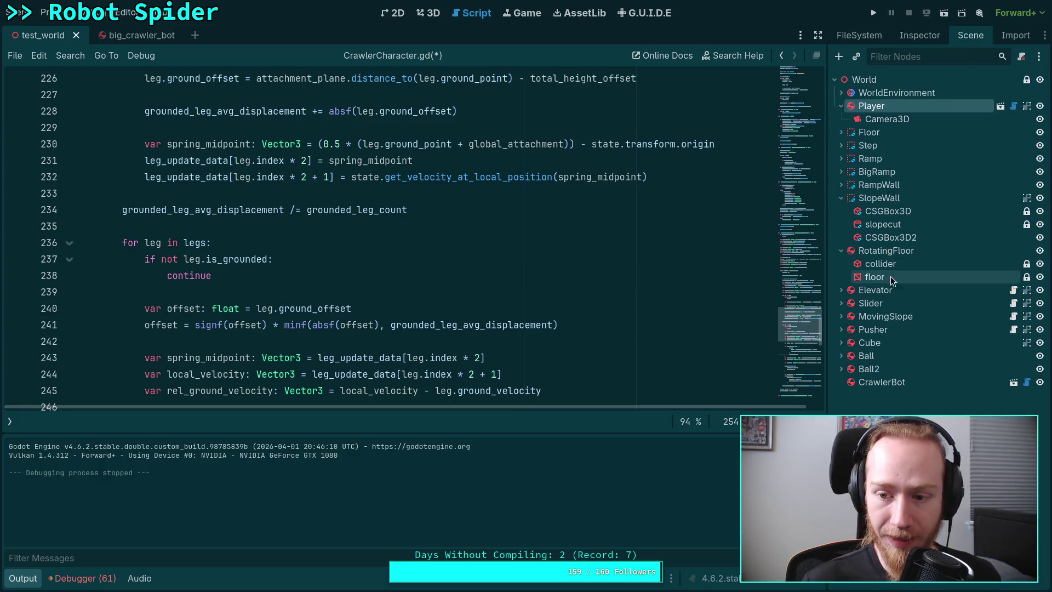
left_click(891, 380)
left_click(919, 35)
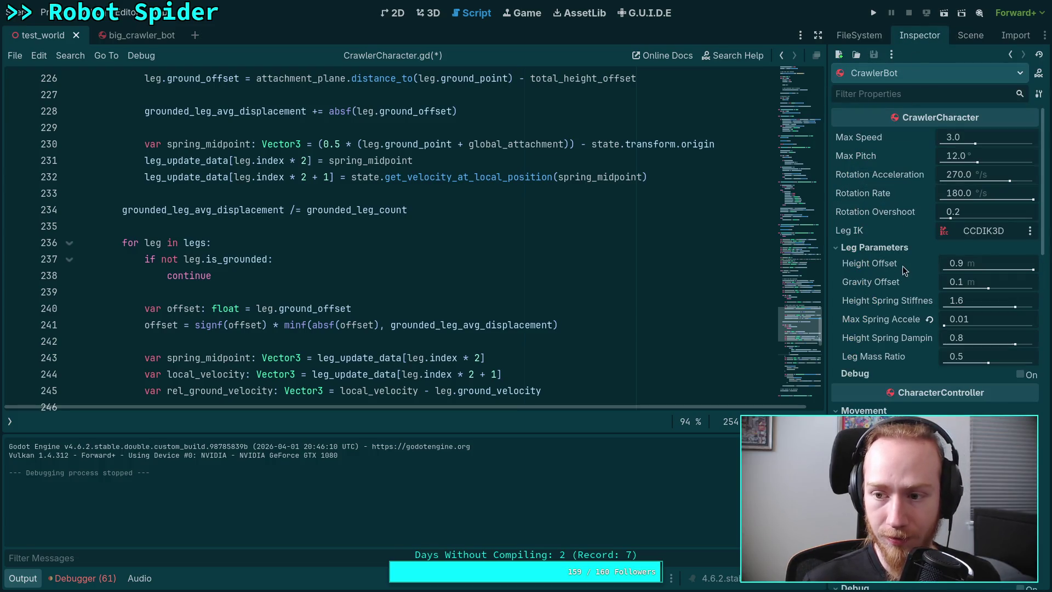
left_click(929, 321)
key("ctrl+s")
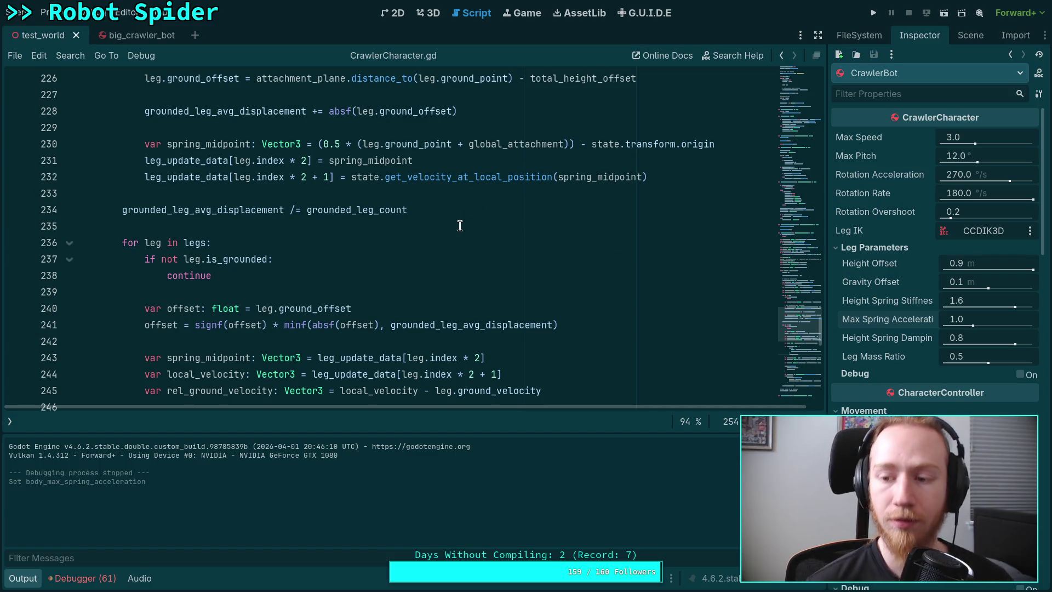
Revert CrawlerBot's Max Spring Acceleration in big_crawler_bot too, then close that scene.
scroll(458, 232, "down", 3)
scroll(458, 231, "down", 3)
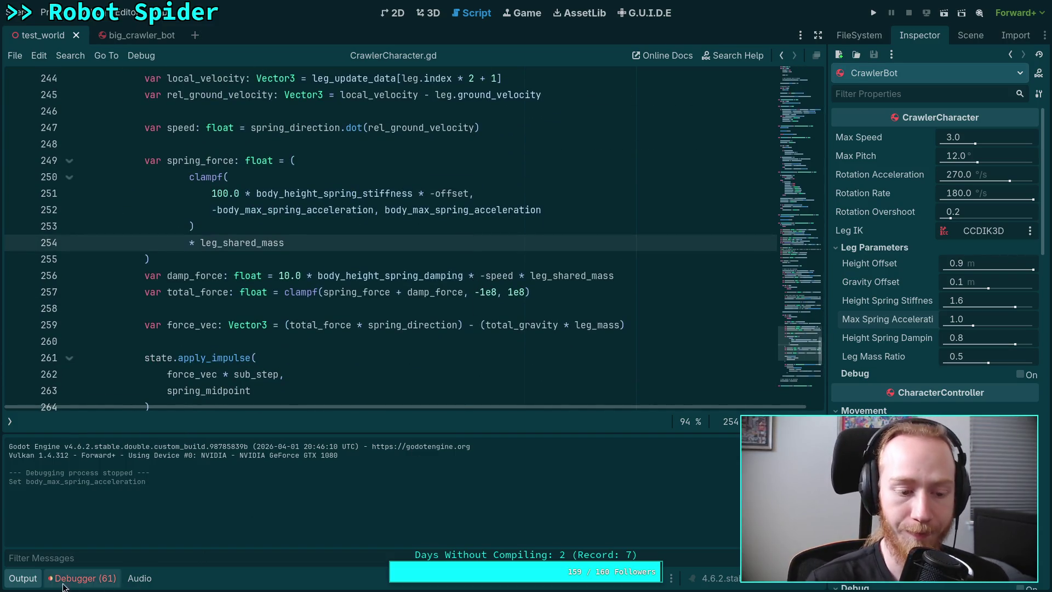
left_click(118, 35)
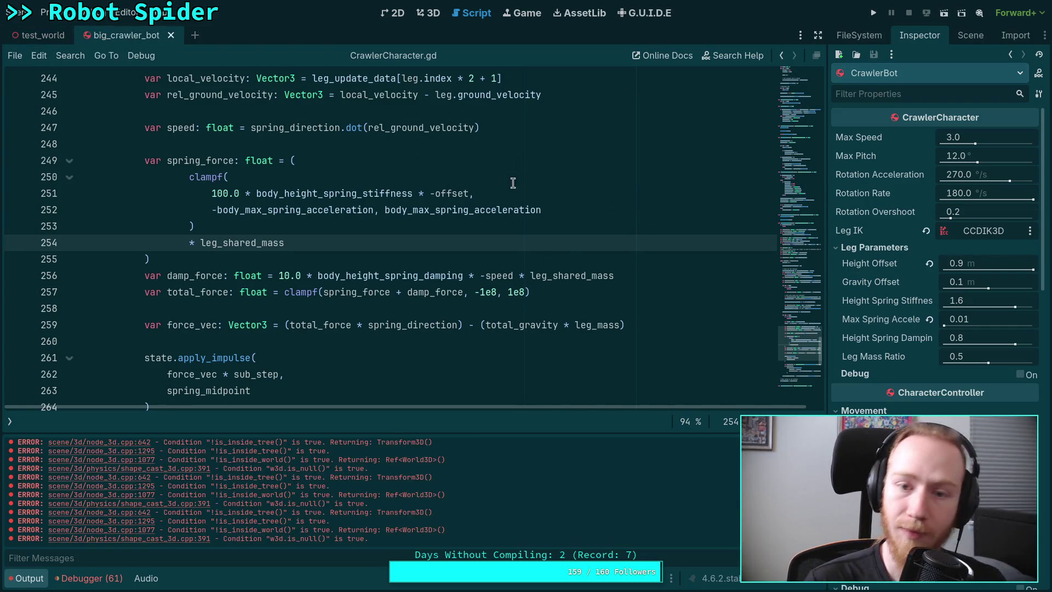
left_click(970, 35)
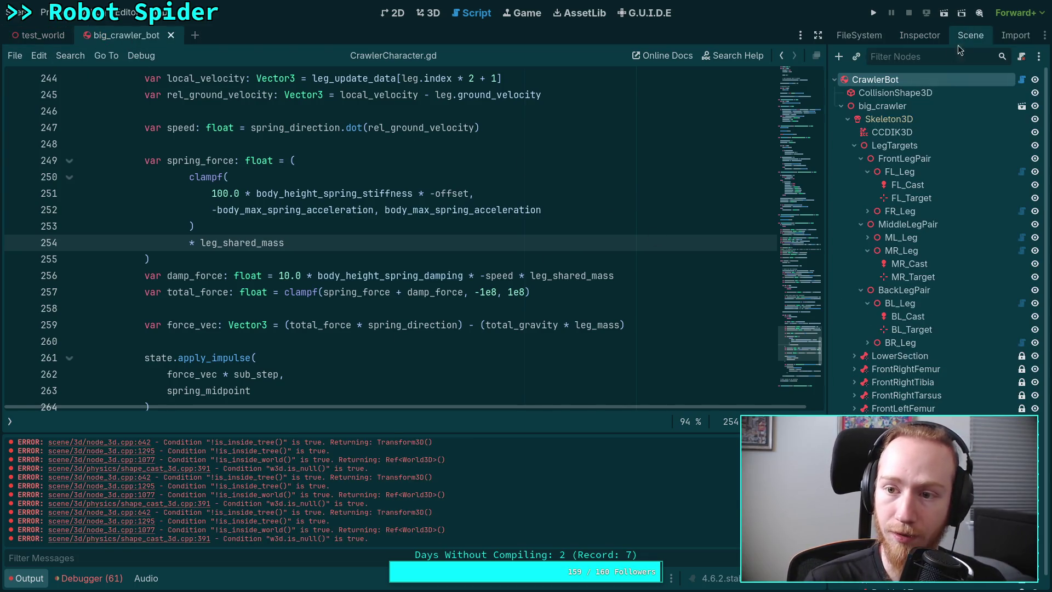
left_click(919, 35)
left_click(929, 319)
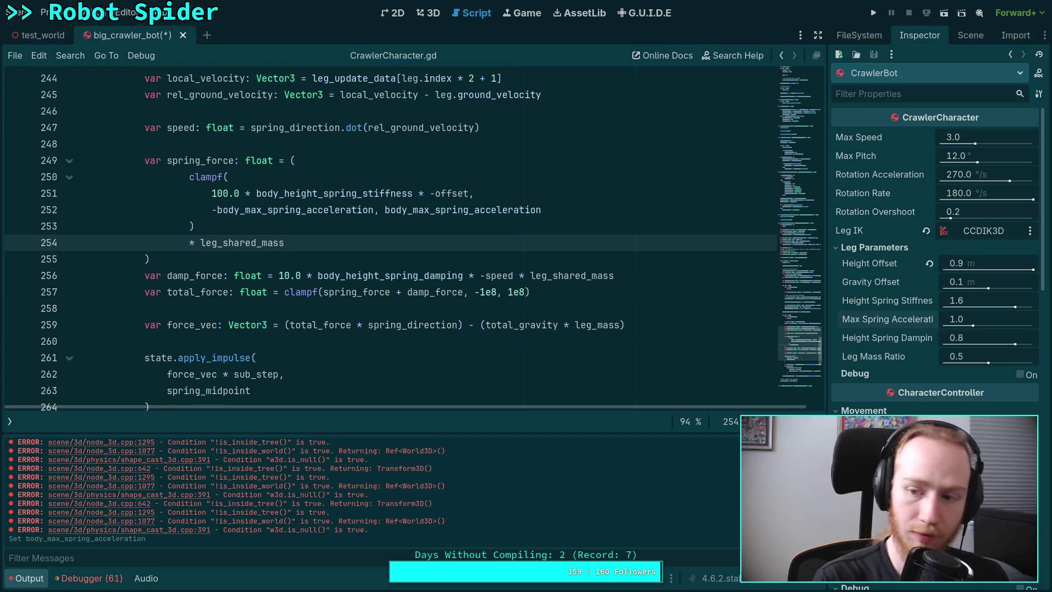
left_click(171, 35)
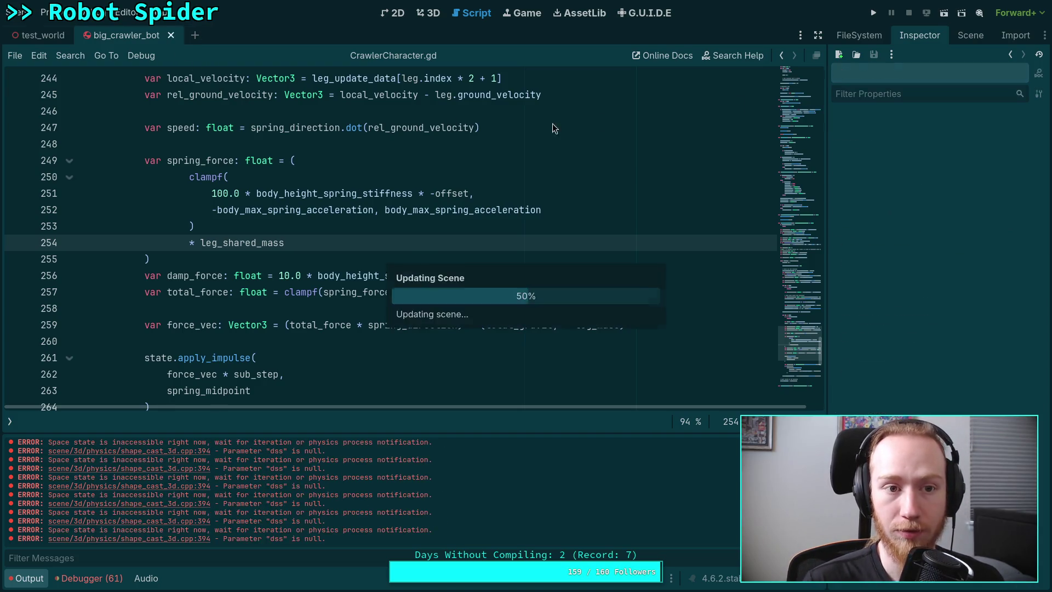
left_click(877, 14)
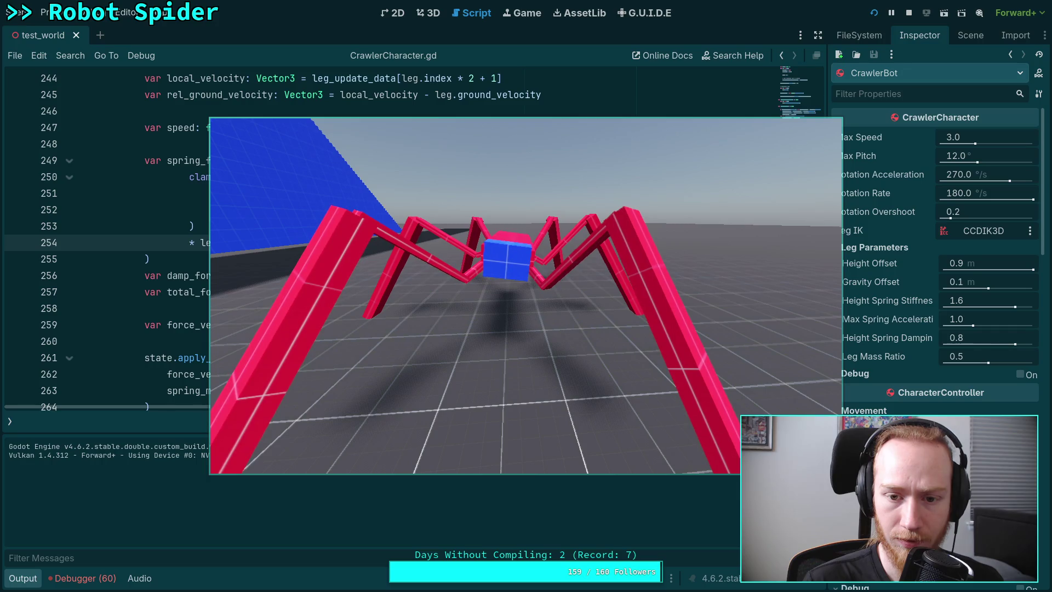
left_click(909, 13)
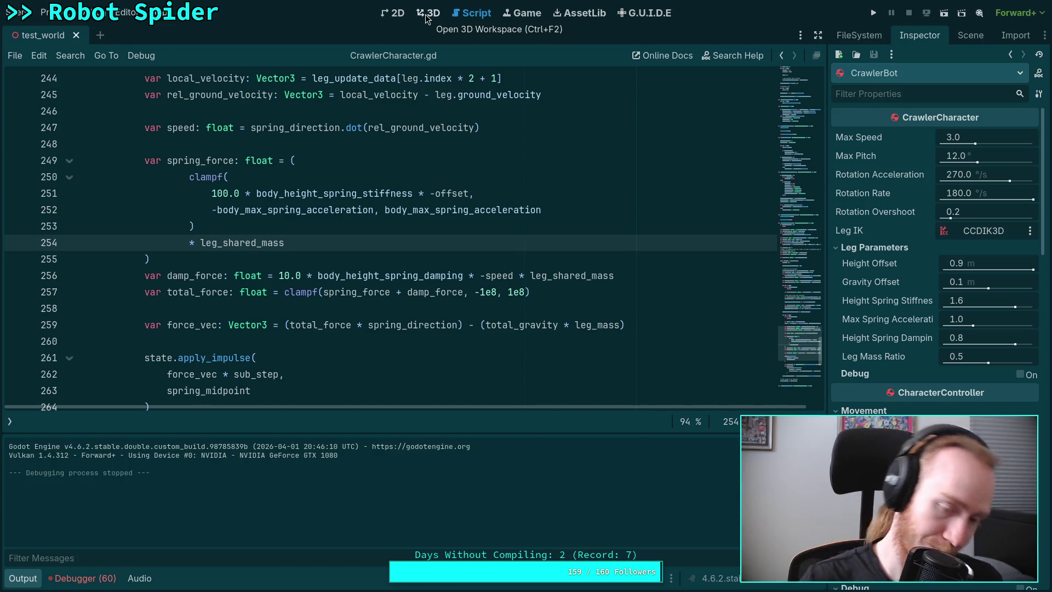
left_click(23, 577)
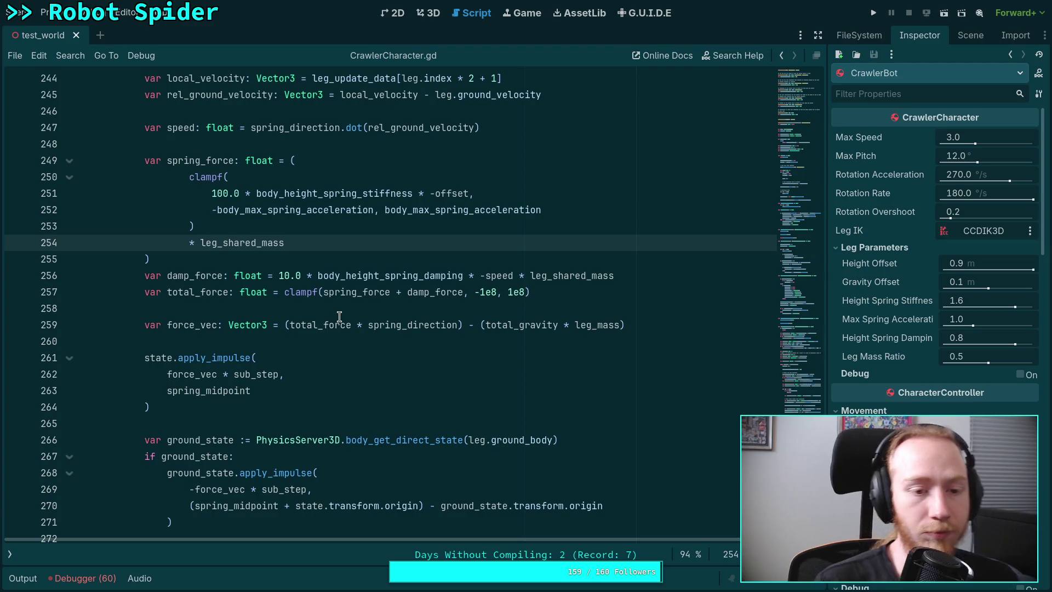
mouse_move(339, 317)
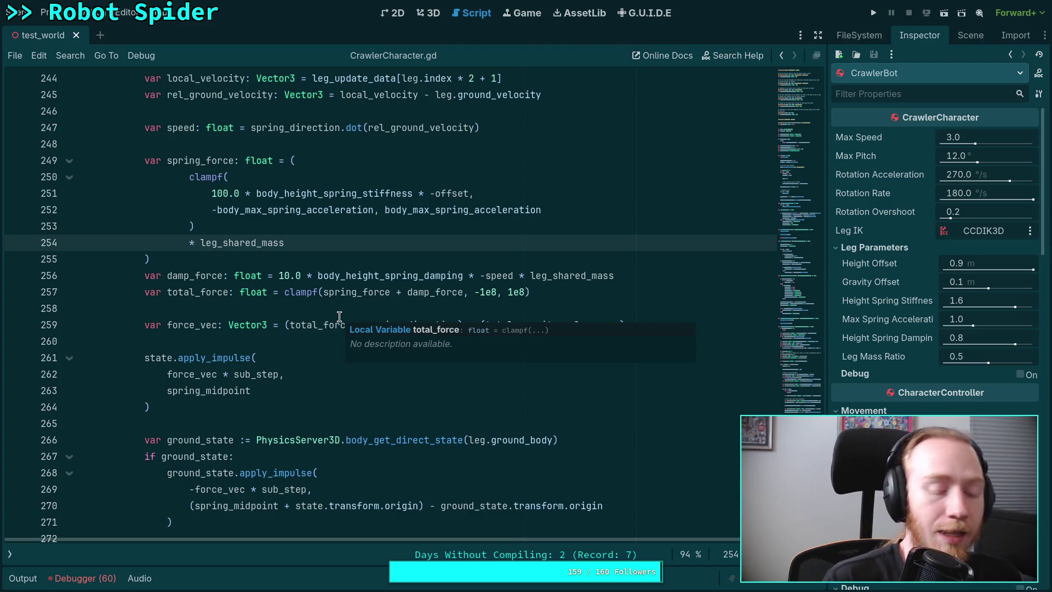
left_click(219, 422)
scroll(241, 408, "down", 8)
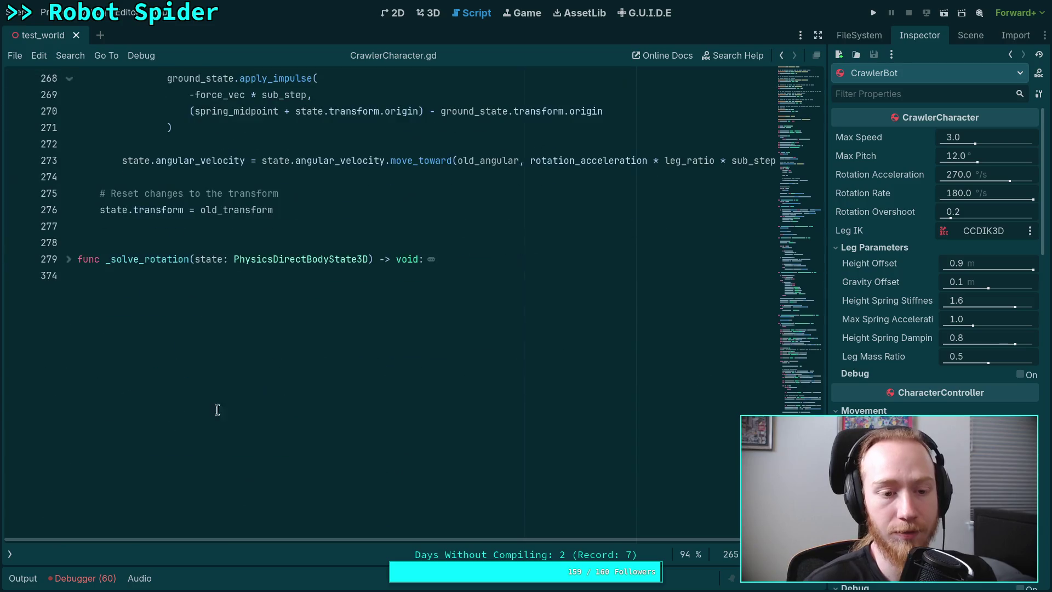
scroll(196, 415, "up", 2)
scroll(160, 350, "up", 3)
scroll(164, 350, "down", 1)
left_click_drag(184, 357, 672, 361)
left_click(649, 362)
left_click(426, 371)
left_click(394, 353)
scroll(230, 363, "up", 2)
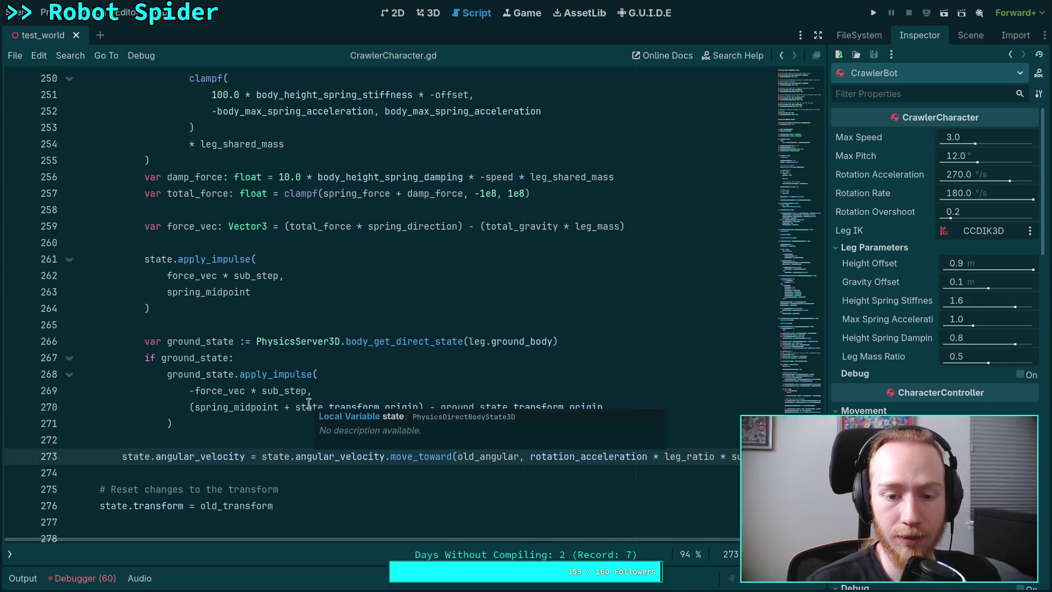
scroll(236, 408, "up", 1)
scroll(164, 412, "down", 2)
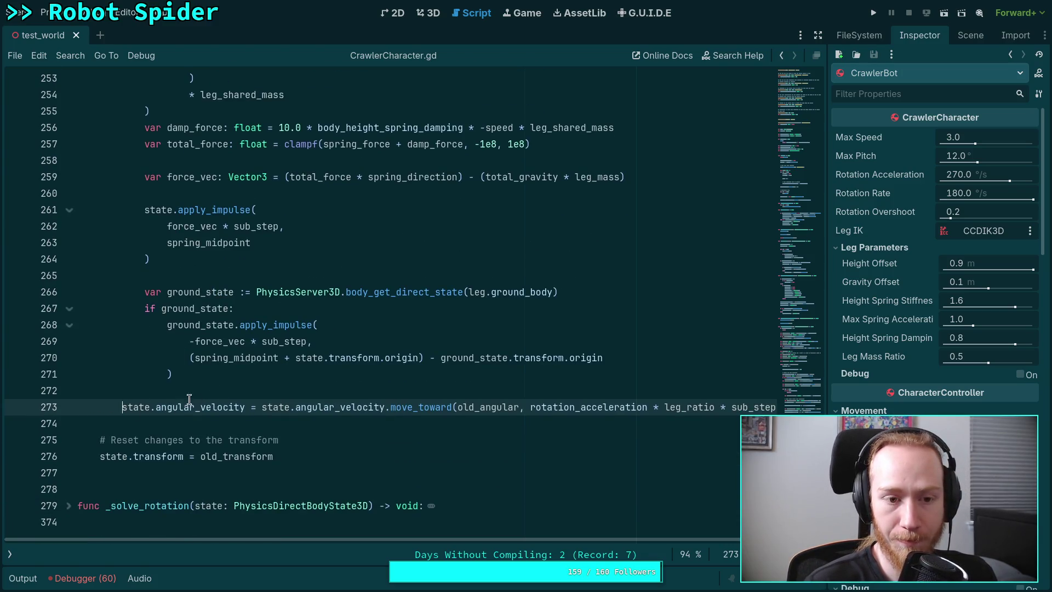
key("Home")
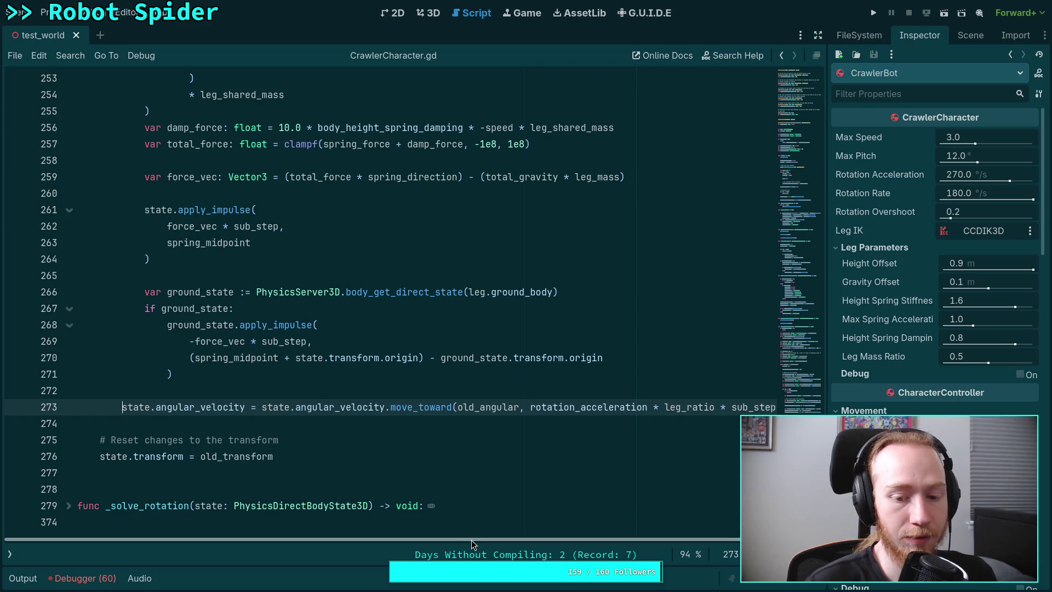
left_click_drag(471, 540, 587, 542)
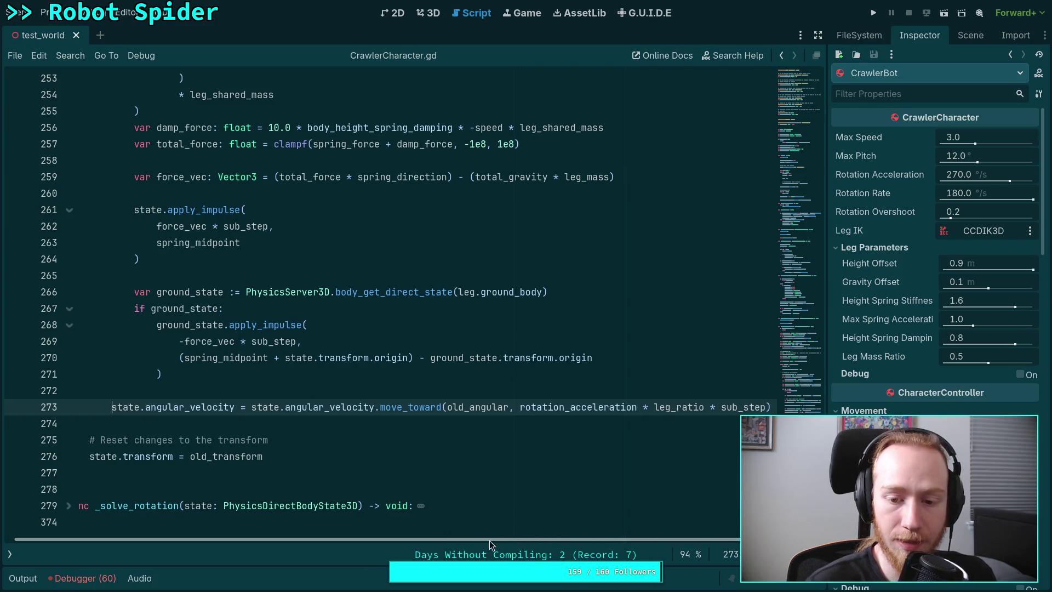
left_click_drag(491, 540, 446, 537)
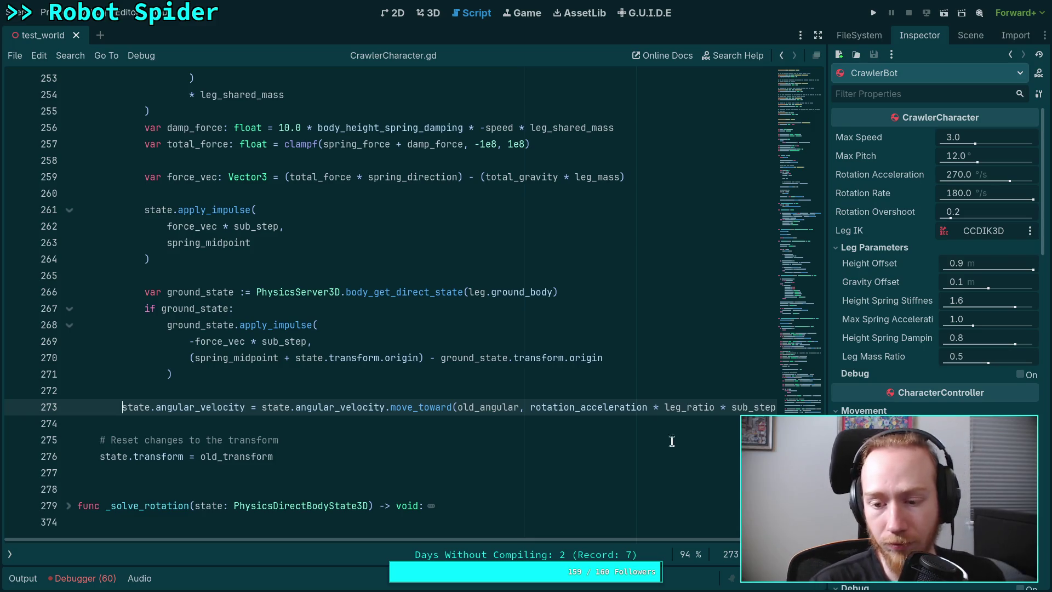
left_click_drag(660, 538, 674, 539)
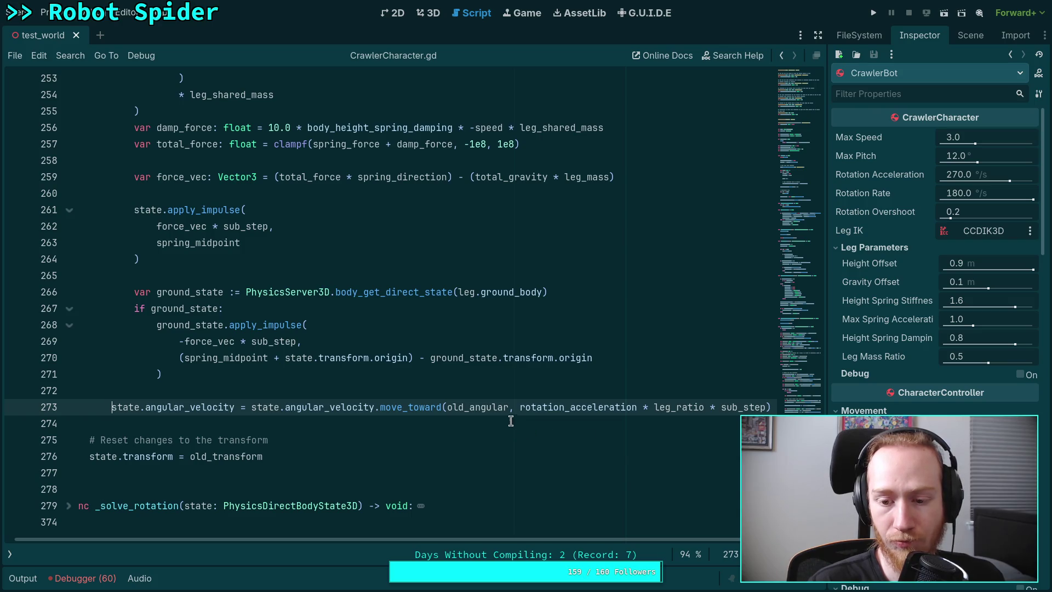
mouse_move(520, 411)
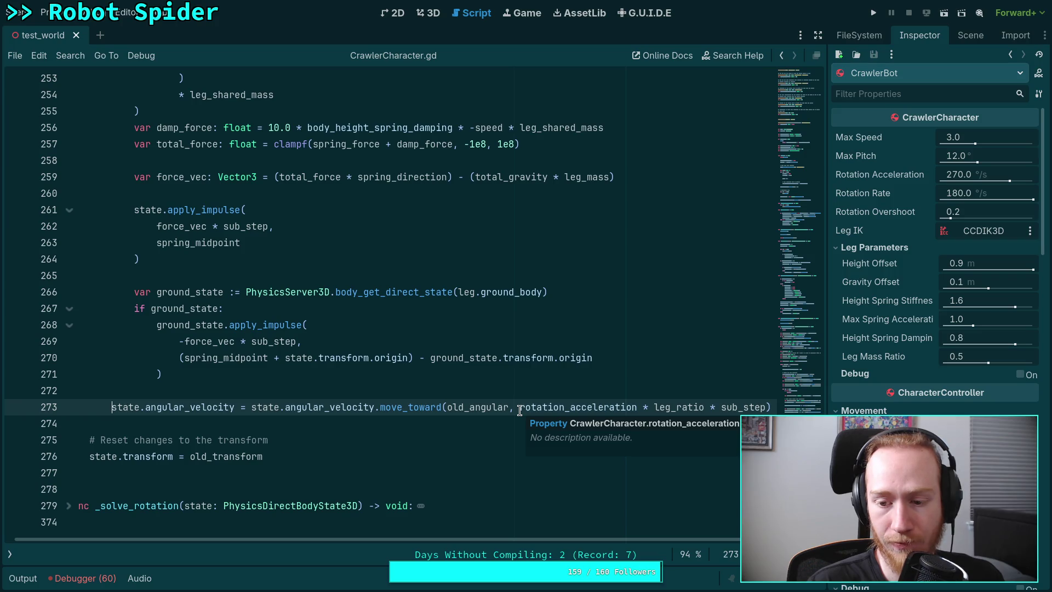
left_click_drag(520, 410, 653, 407)
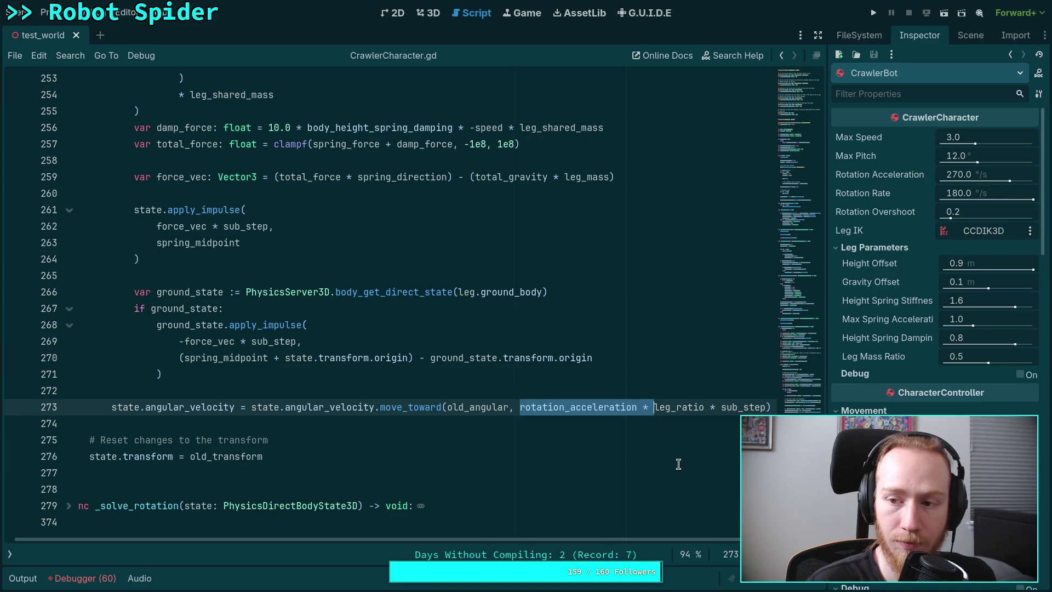
mouse_move(602, 406)
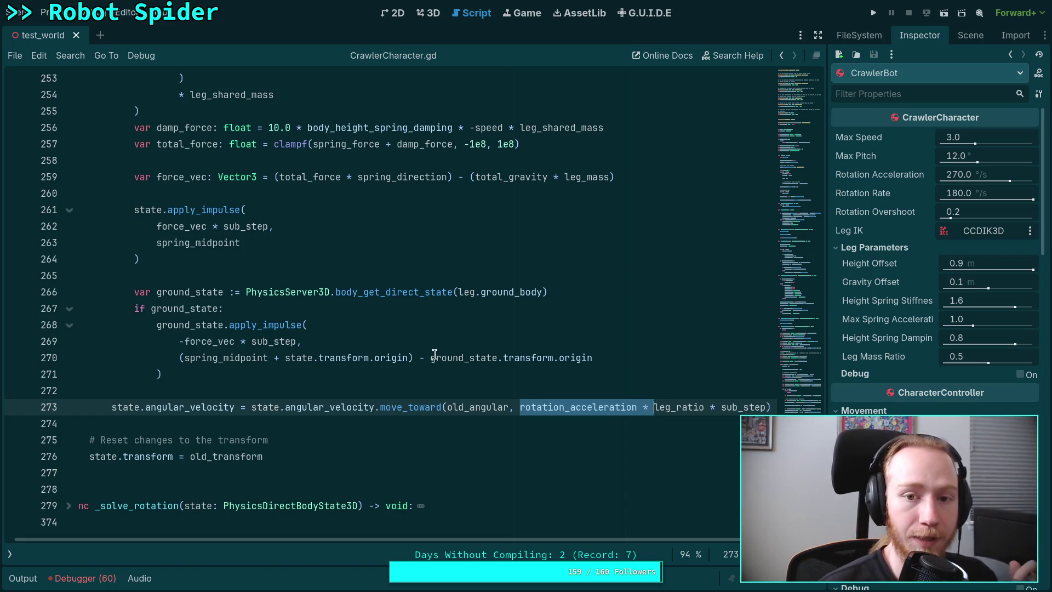
mouse_move(434, 354)
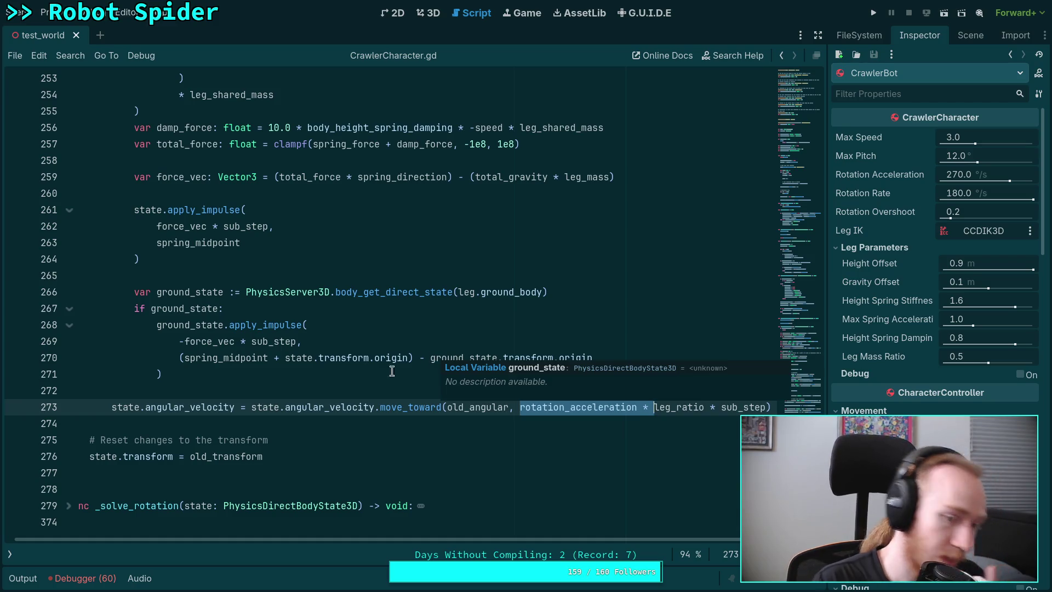
left_click(351, 391)
scroll(300, 378, "up", 2)
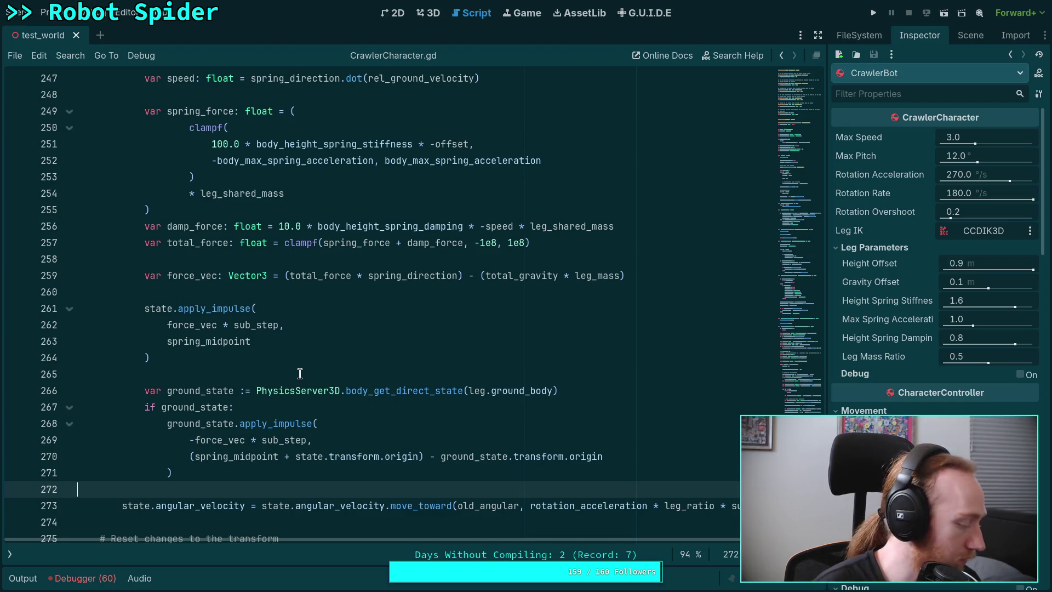
Move the old_angular declaration down into the iteration loop and re-indent it.
double_click(464, 505)
scroll(265, 371, "up", 9)
scroll(263, 370, "up", 10)
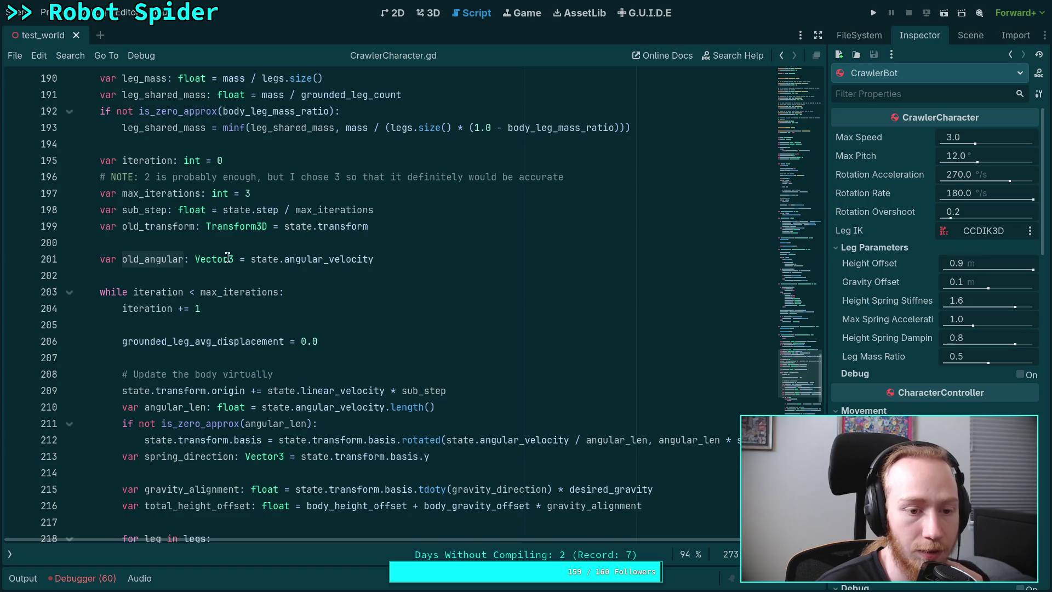
left_click(213, 258)
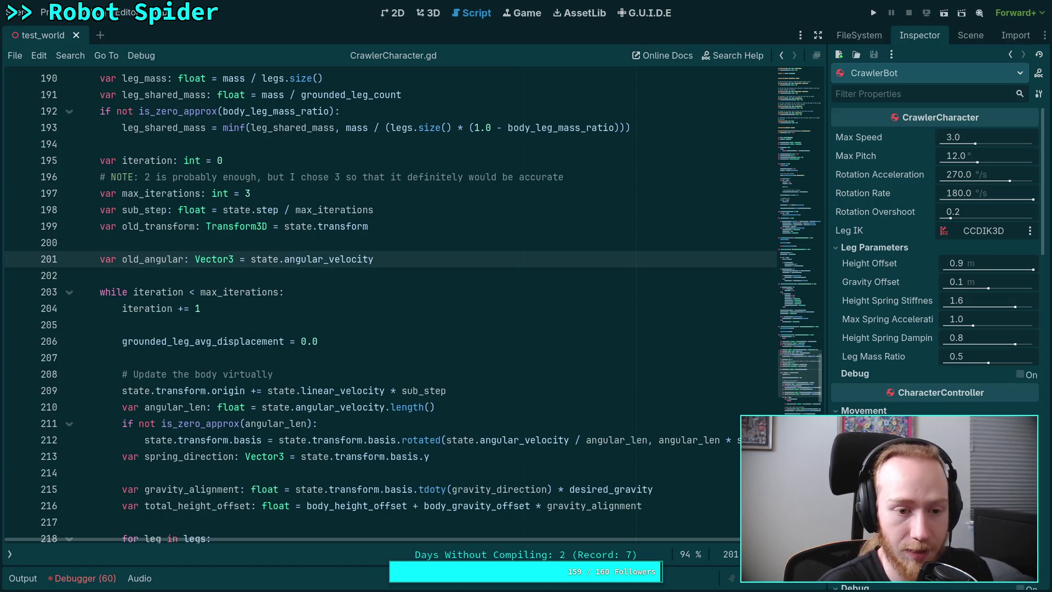
key("alt+Down")
key("alt+Down")
key("alt+Down")
key("Home")
key("Tab")
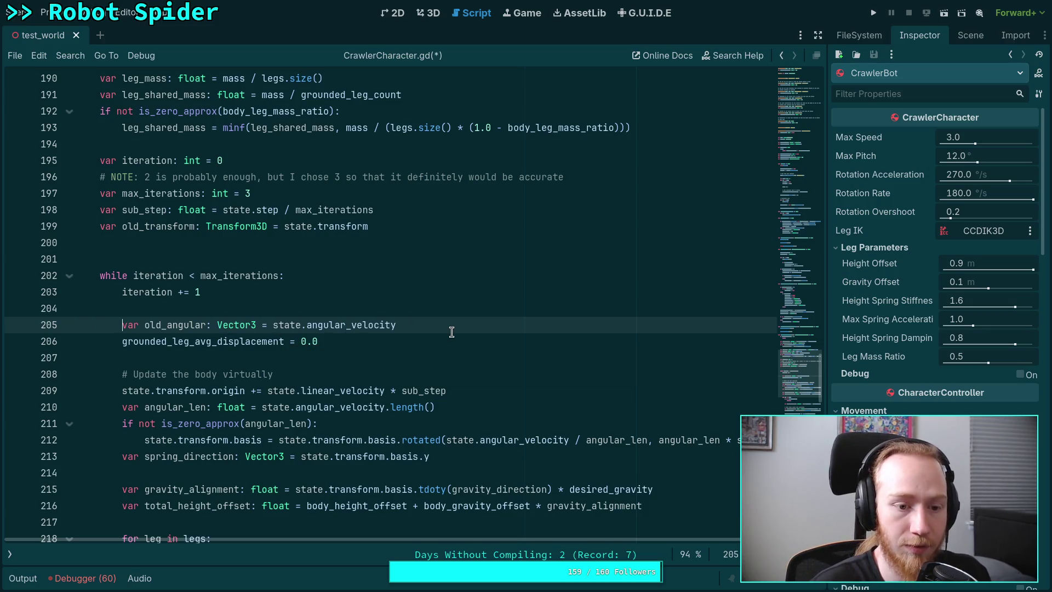
Save, shift old_angular below the update comment, and run the game with F5.
scroll(453, 329, "down", 7)
key("ctrl+s")
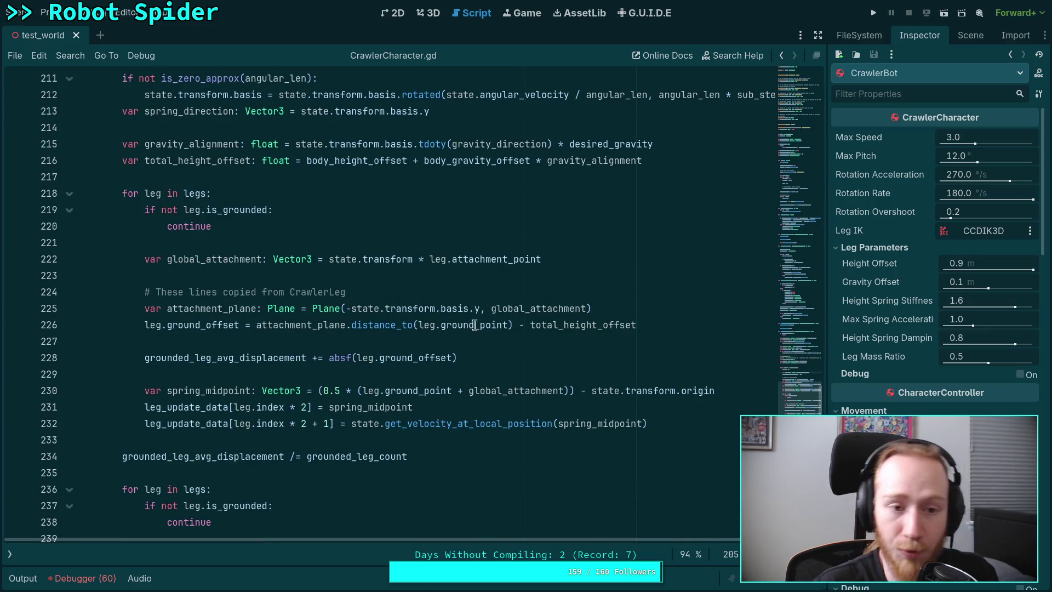
scroll(328, 212, "up", 5)
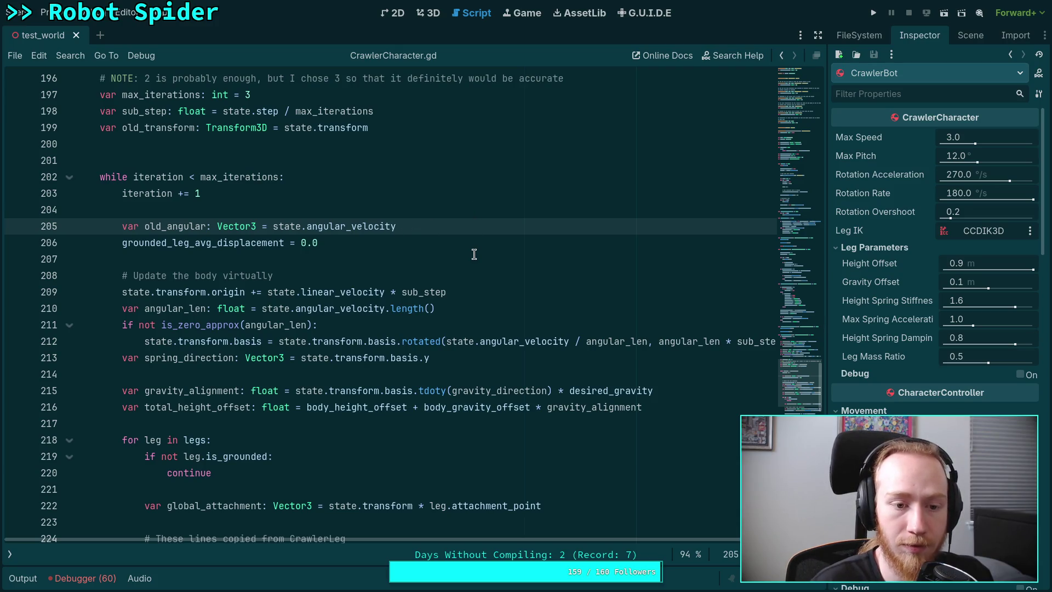
key("alt+Down")
key("alt+Down")
key("alt+Down")
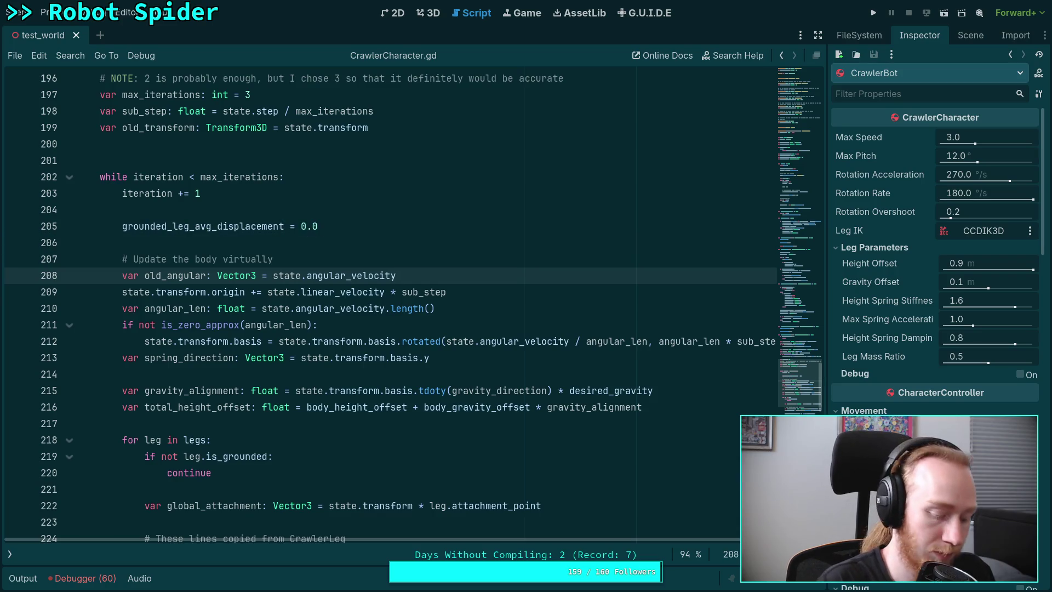
key("F5")
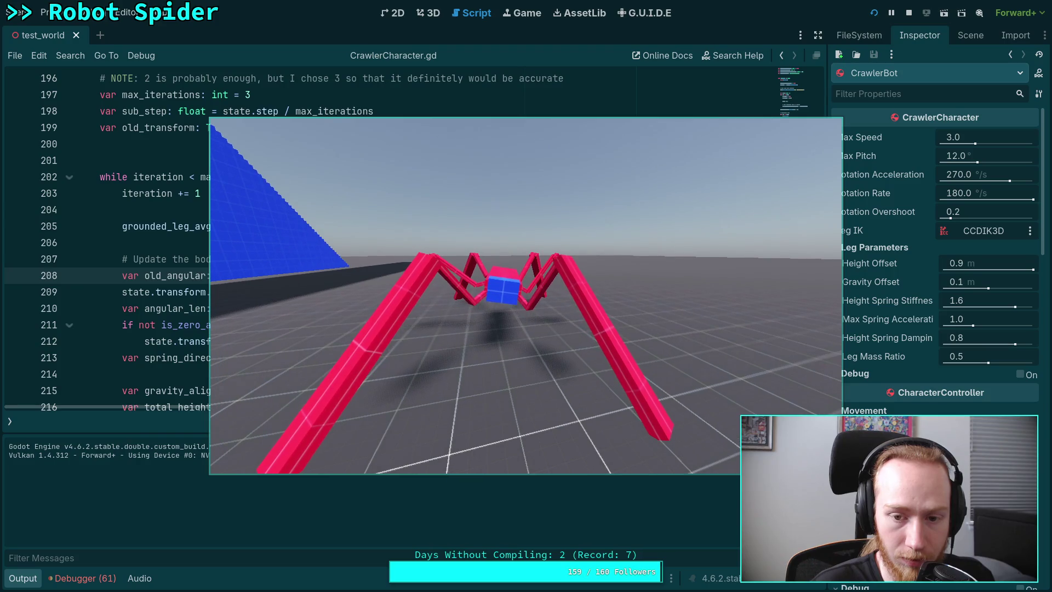
Stop the running spider game and scroll back through the script.
left_click(909, 13)
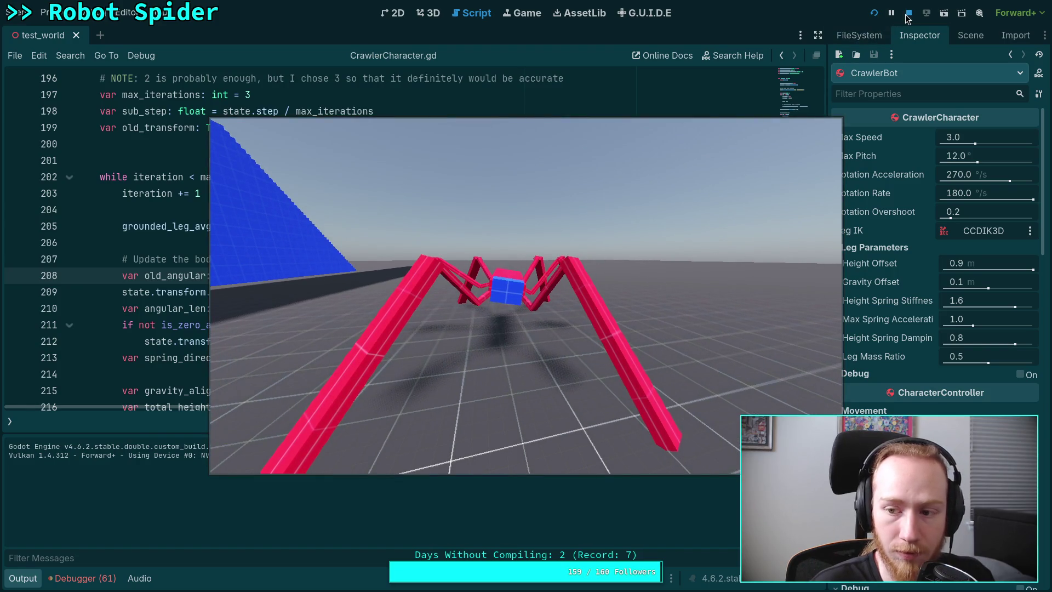
scroll(653, 308, "down", 13)
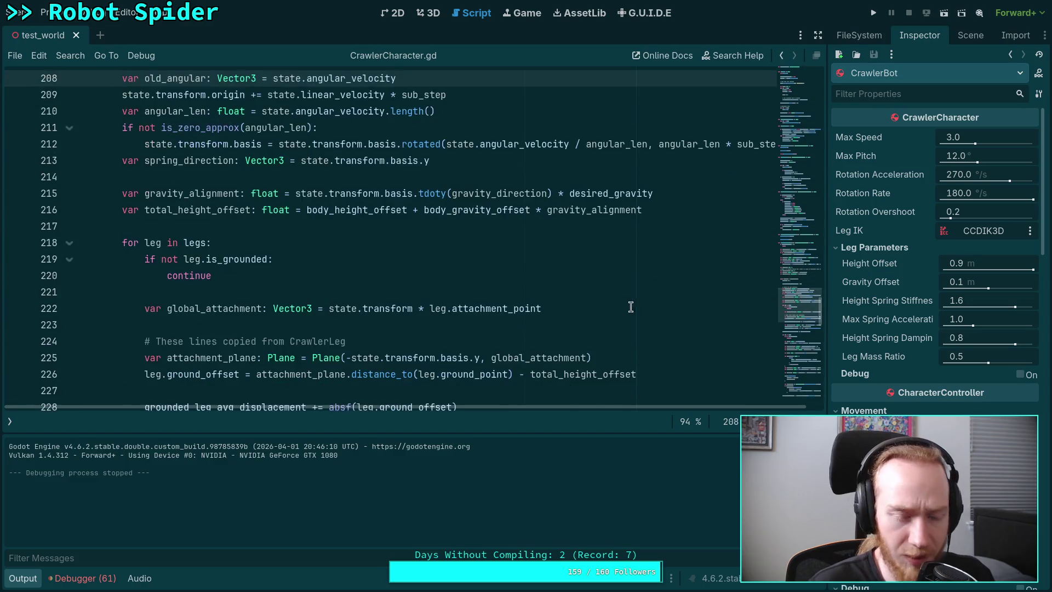
scroll(515, 306, "down", 12)
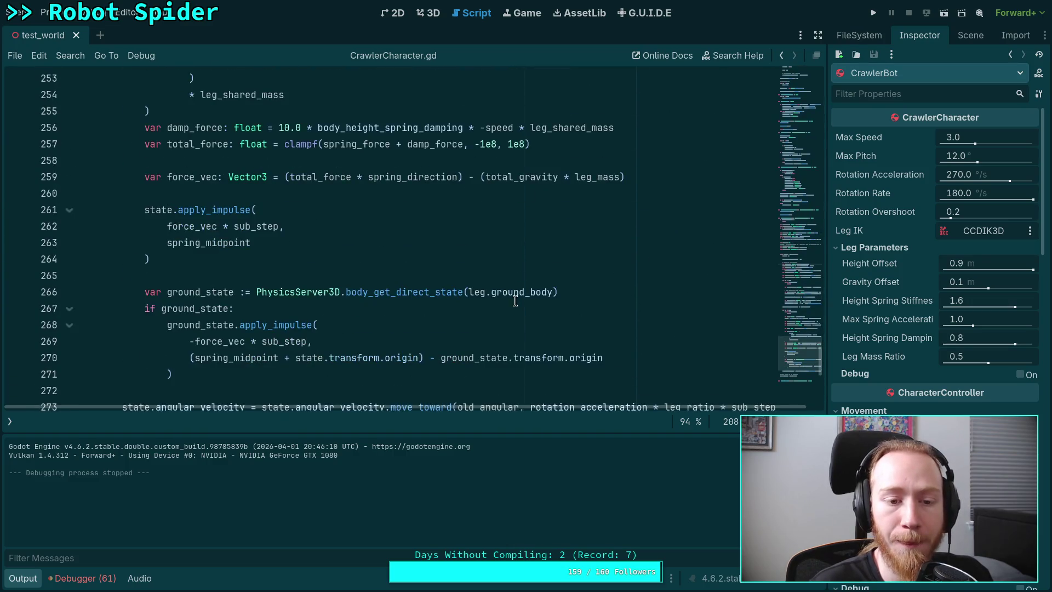
scroll(516, 300, "up", 5)
scroll(516, 301, "up", 13)
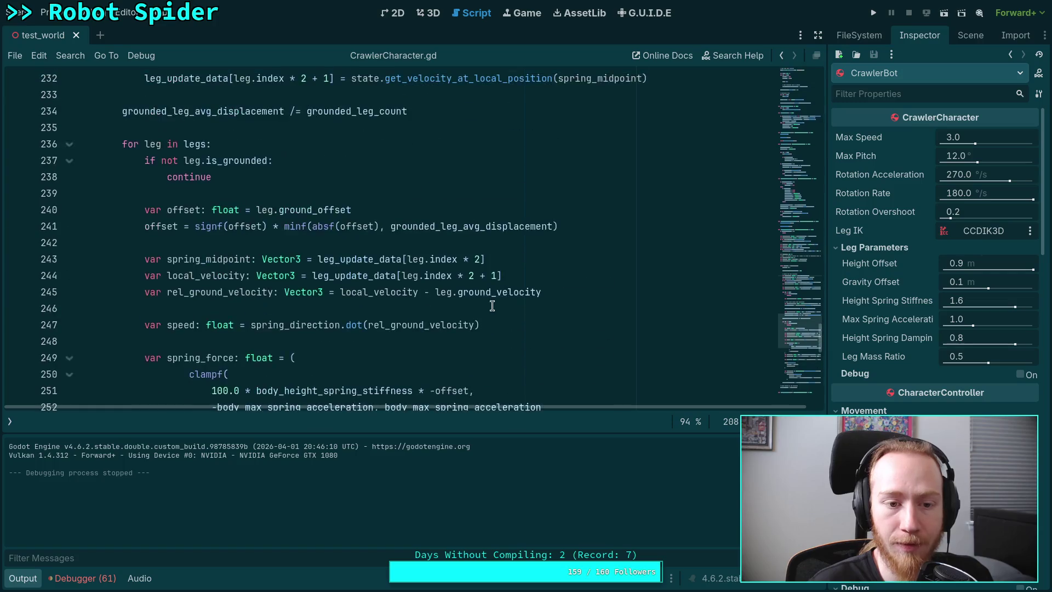
Hide the Output panel, review the spring and damp force code, and rerun the game.
left_click(23, 578)
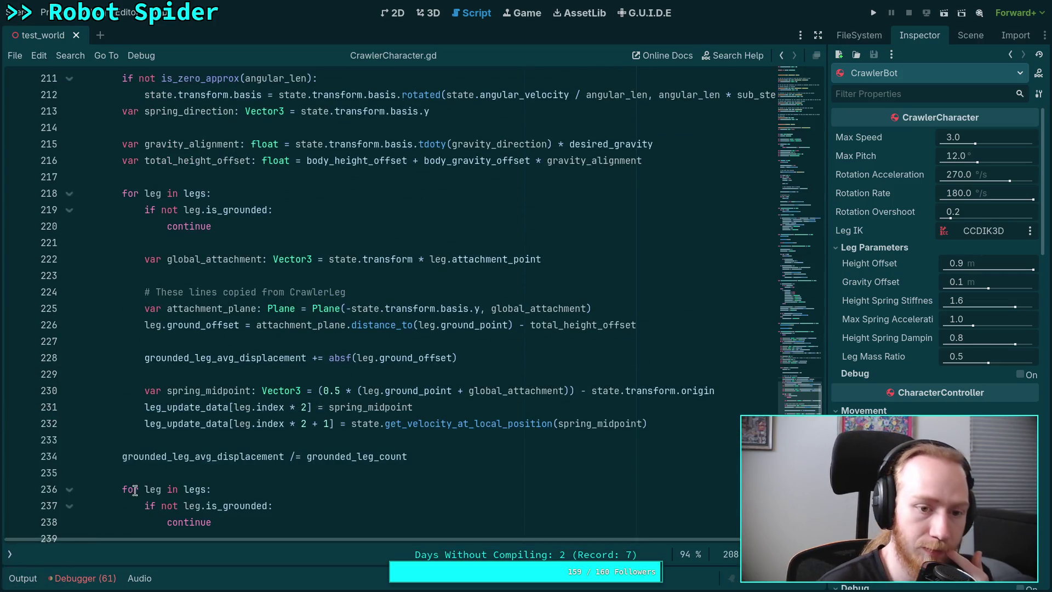
scroll(234, 394, "up", 7)
scroll(234, 393, "down", 18)
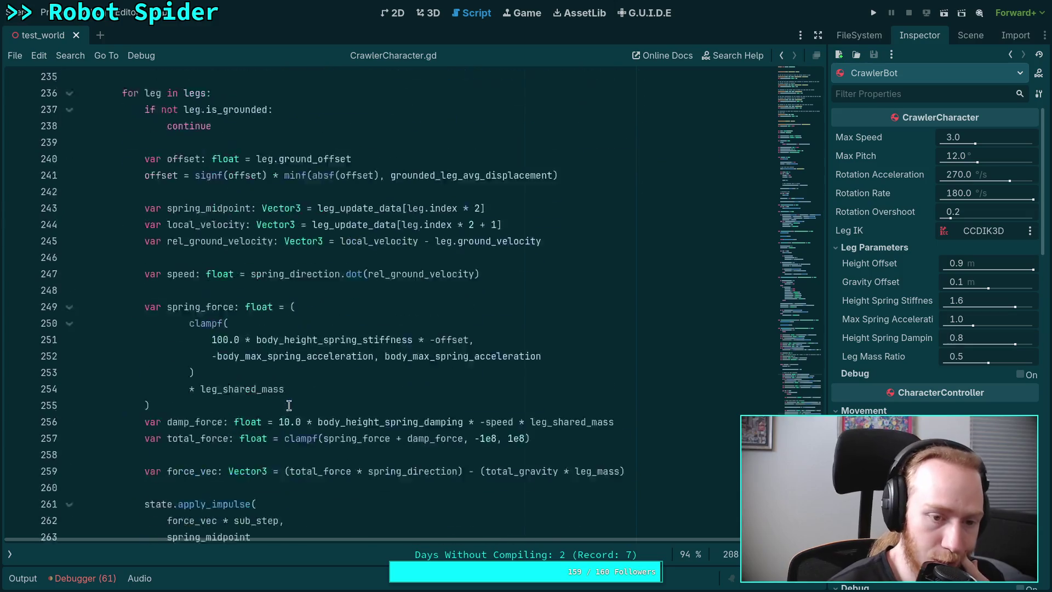
scroll(300, 277, "up", 2)
mouse_move(433, 369)
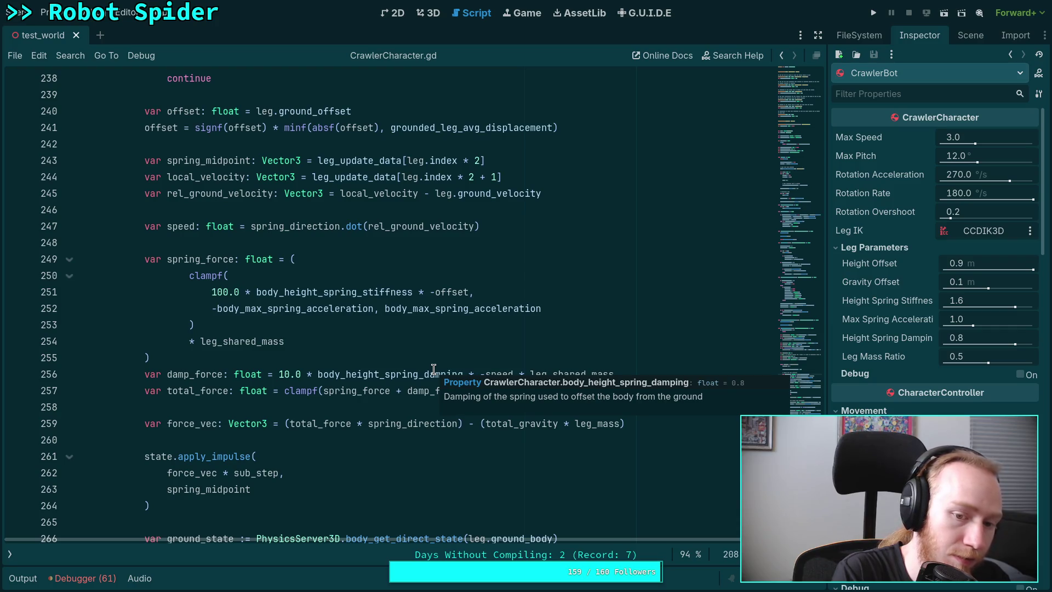
key("F5")
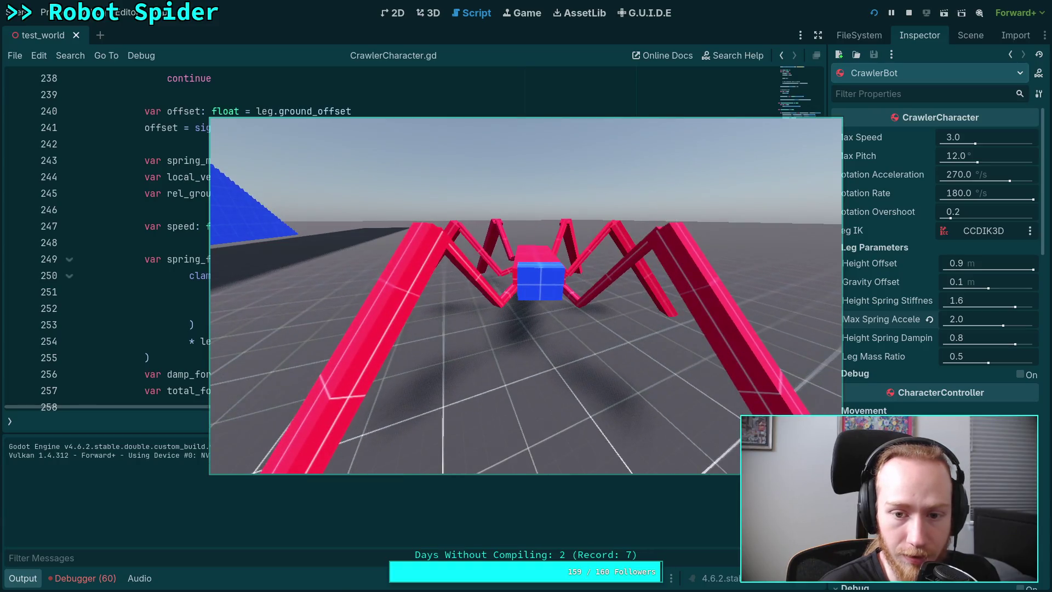
Stop the game, set Max Spring Acceleration to 3.0, and run it again.
key("F8")
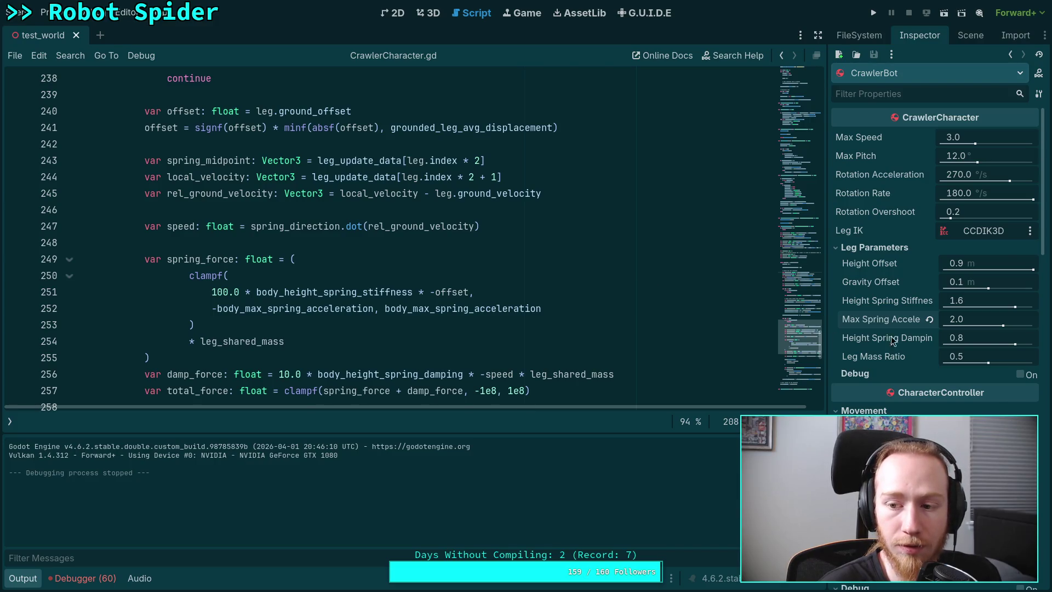
left_click(971, 321)
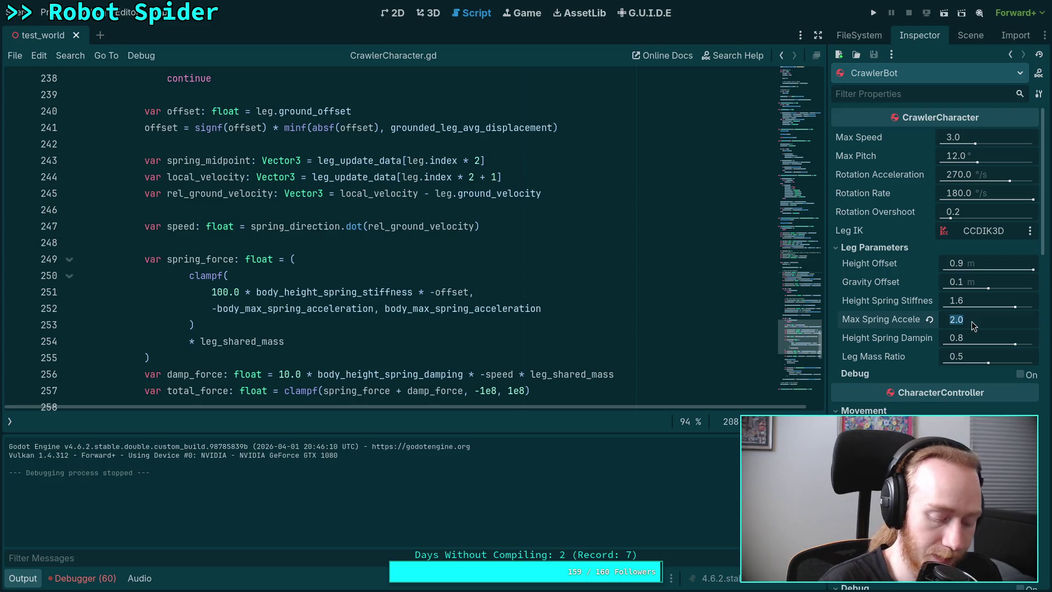
type("3")
key("Return")
key("F5")
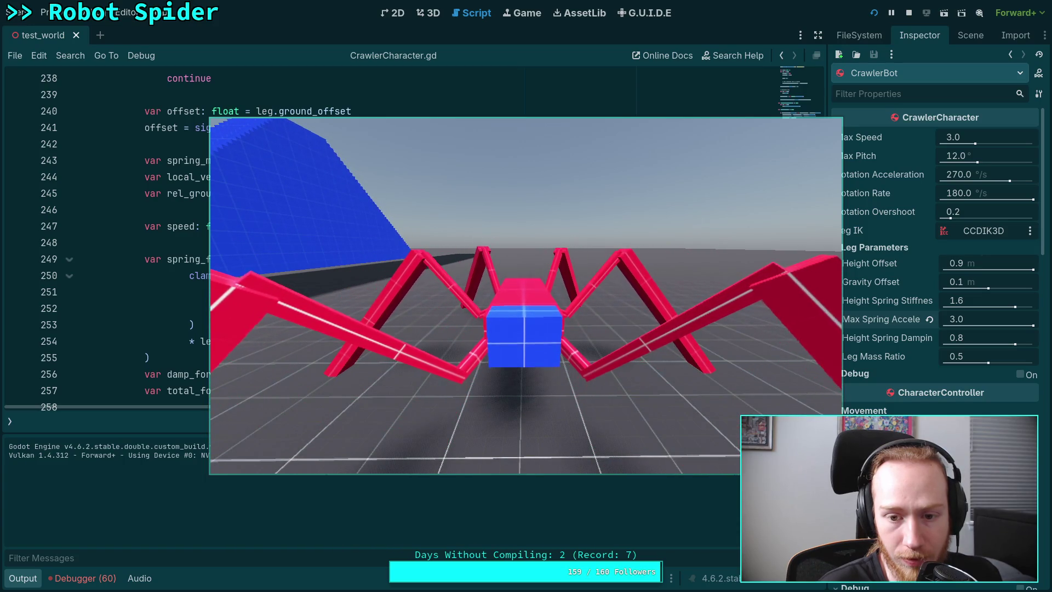
Stop the game, raise Max Spring Acceleration to 4.0, and rerun the test.
key("F8")
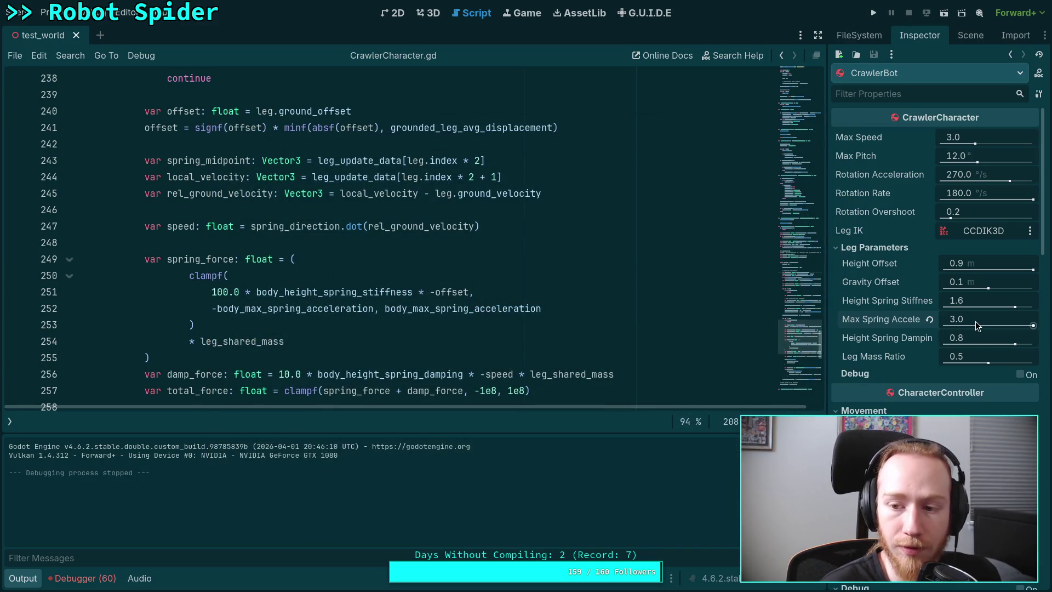
type("4")
key("Return")
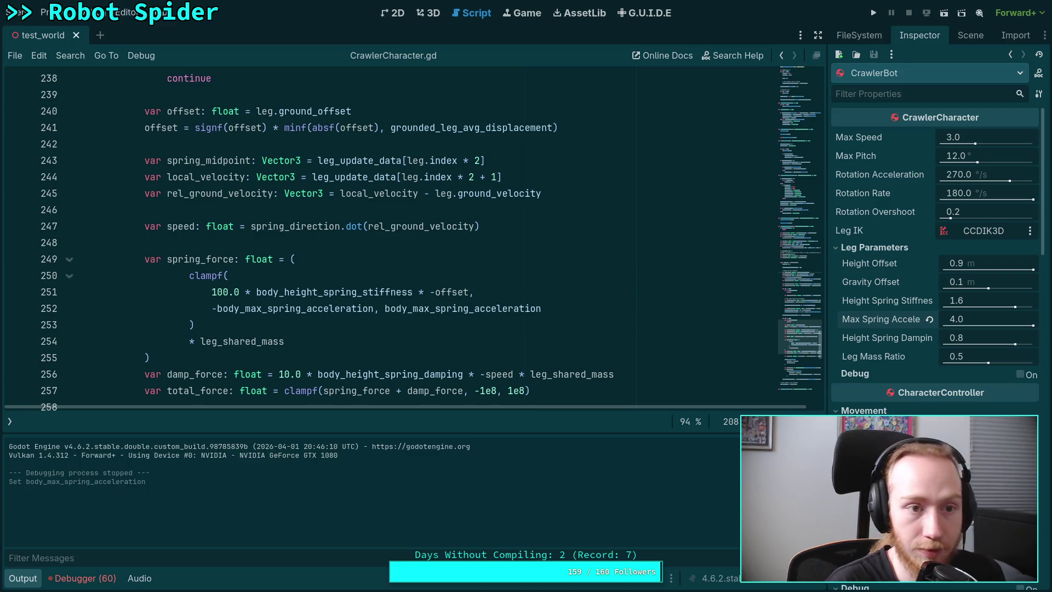
key("F5")
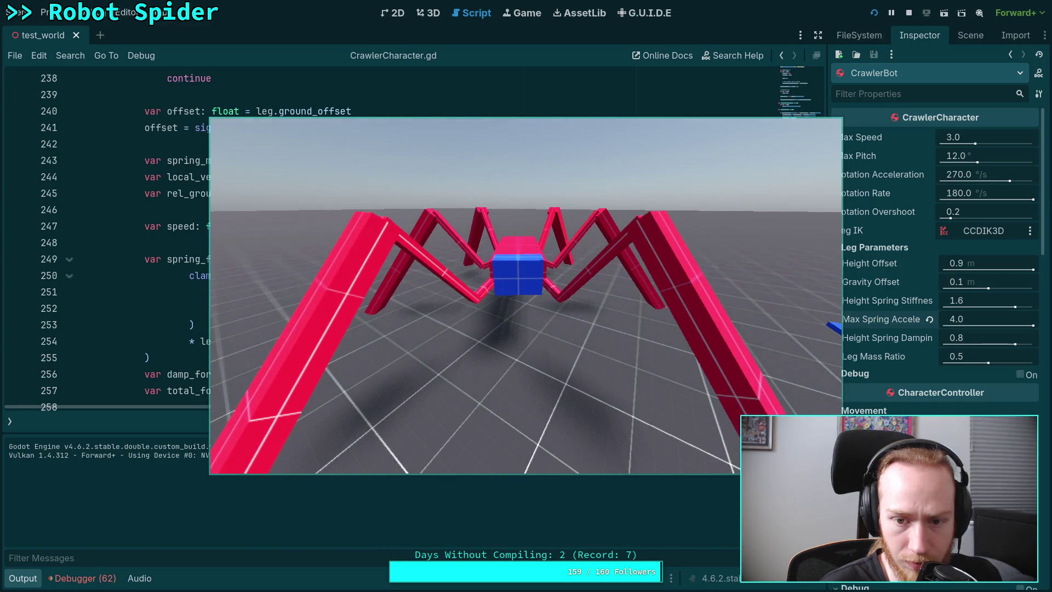
Close the running game, hide the Output panel, and browse the leg spring and impulse code.
left_click(908, 13)
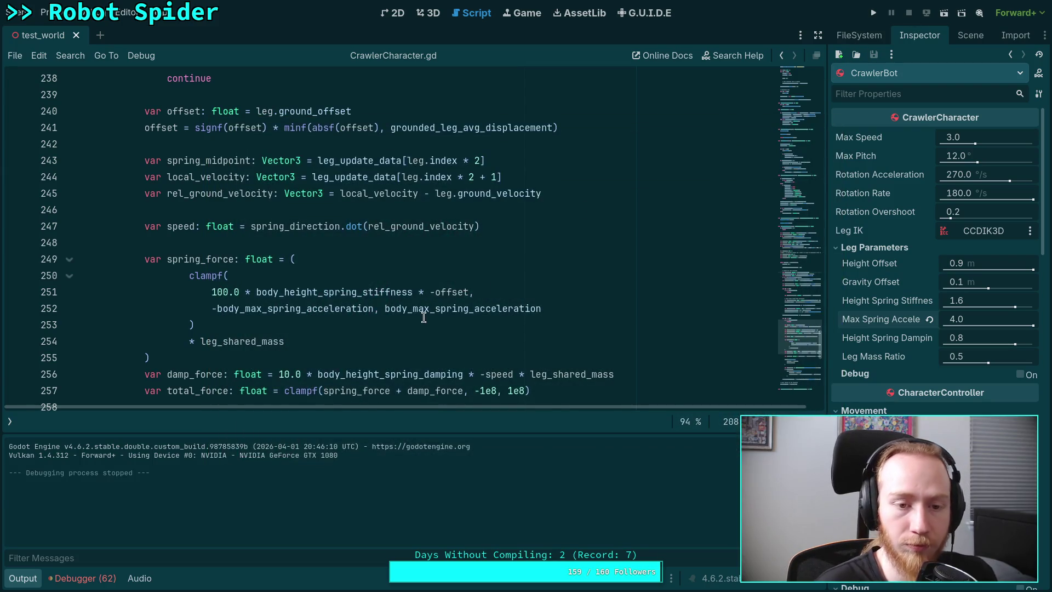
scroll(410, 312, "up", 3)
scroll(410, 313, "up", 3)
scroll(410, 312, "down", 3)
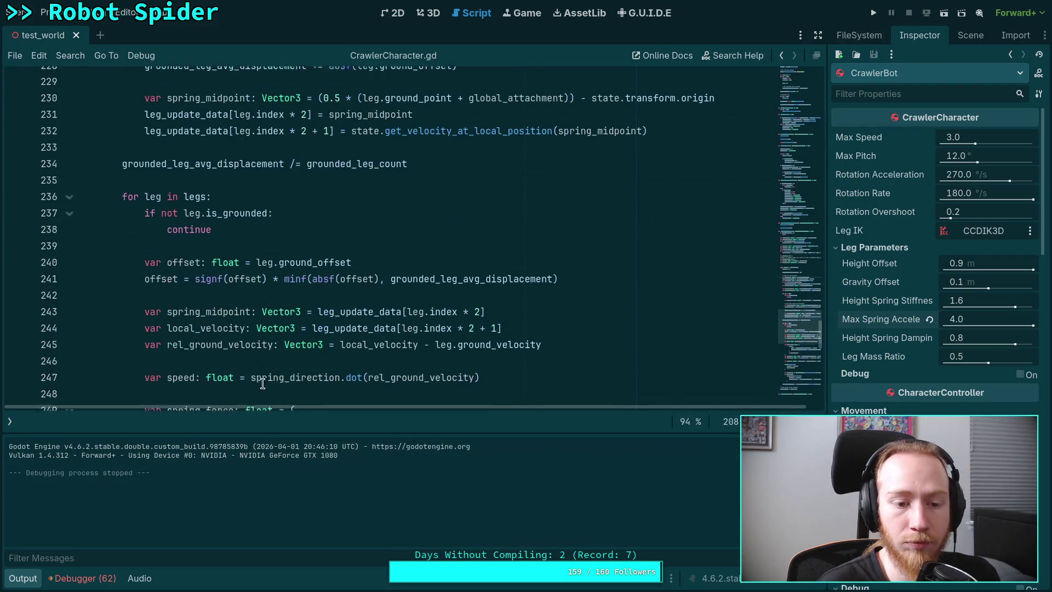
left_click(29, 579)
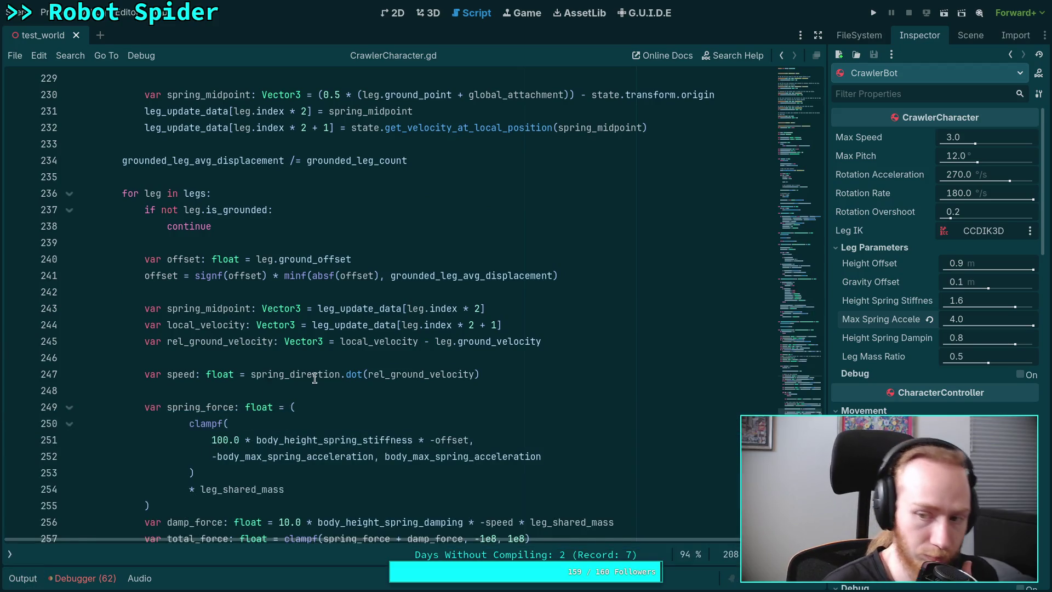
scroll(319, 370, "up", 2)
scroll(319, 370, "up", 9)
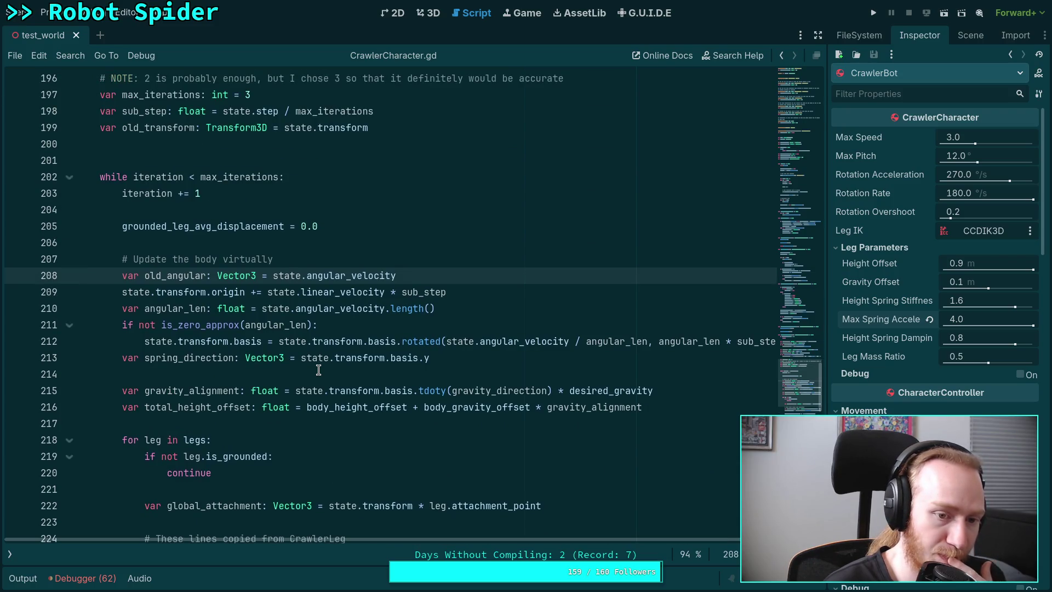
scroll(319, 370, "down", 10)
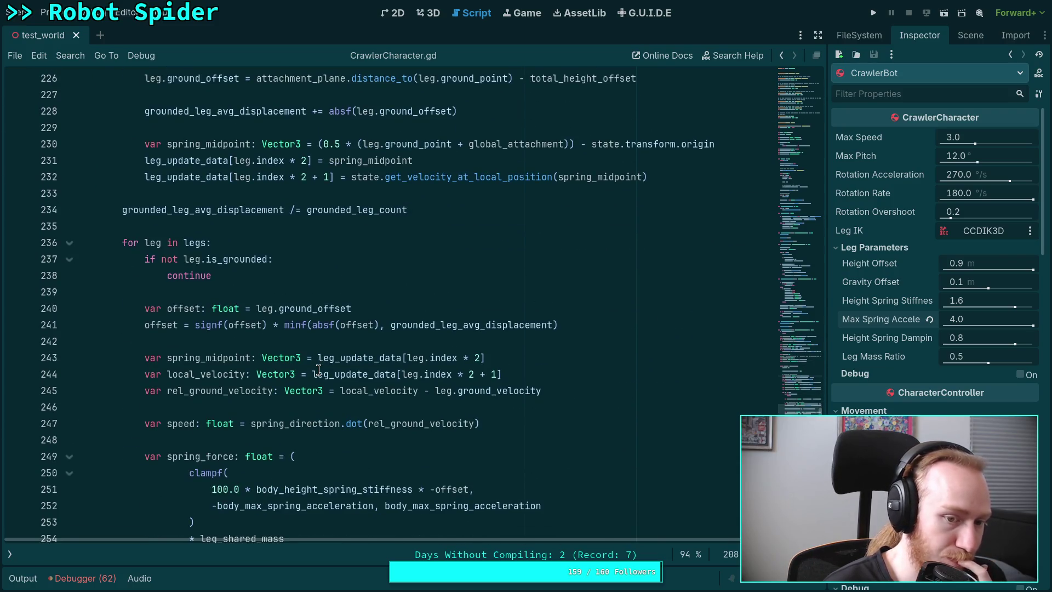
scroll(319, 370, "down", 3)
scroll(319, 370, "down", 2)
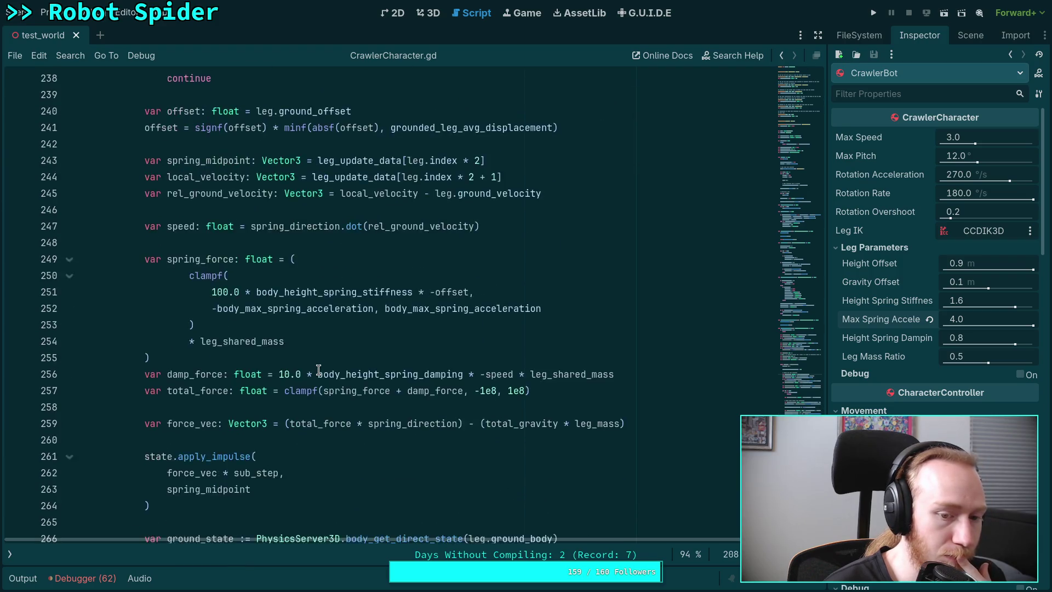
scroll(319, 370, "down", 1)
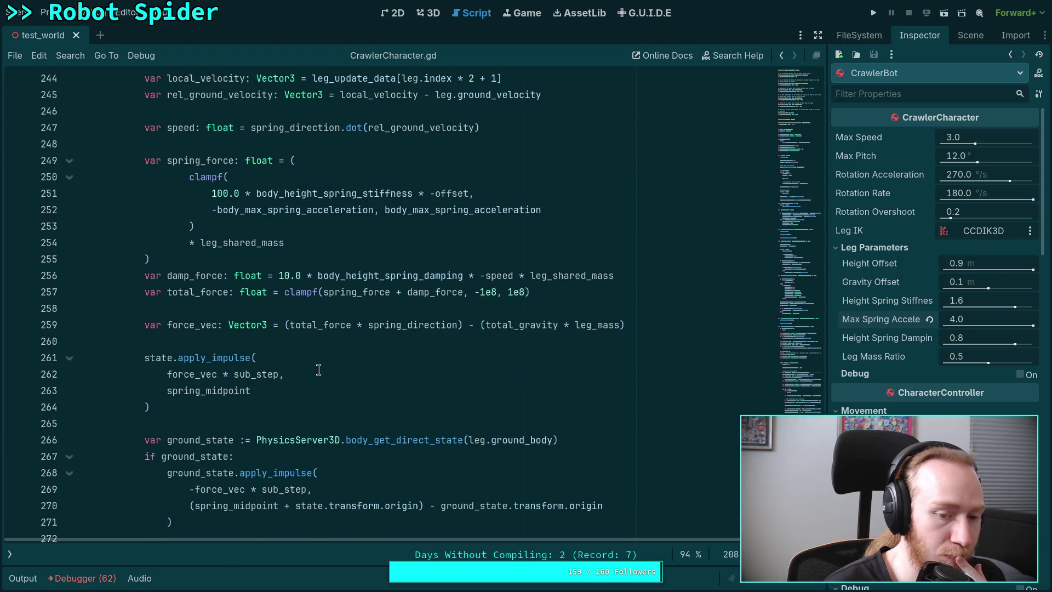
scroll(319, 370, "up", 2)
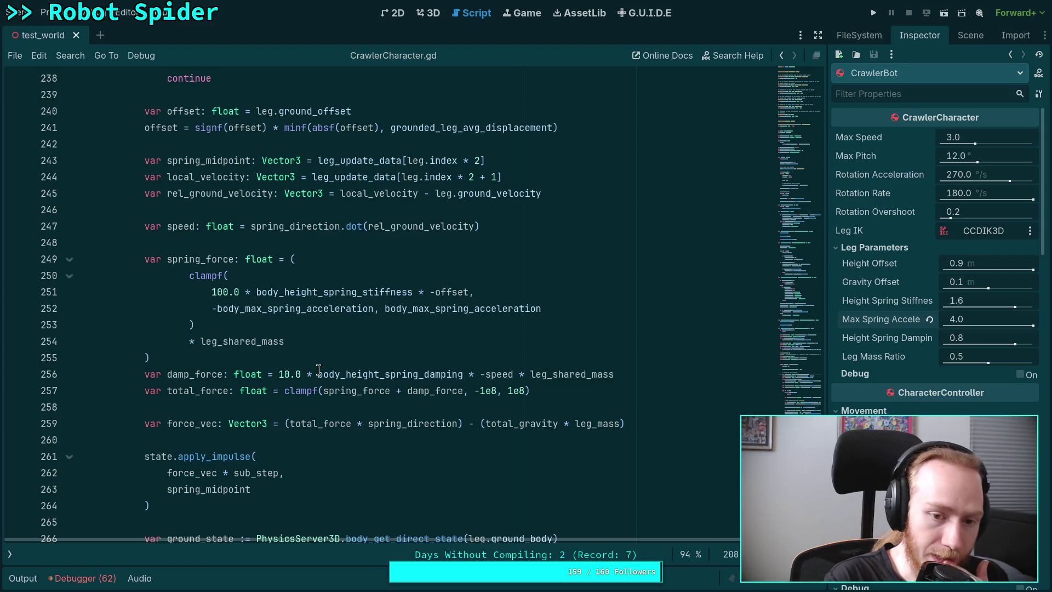
Add a * sub_step multiplier to the line 252 spring clamp, then remove it again.
left_click(377, 309)
type("* ")
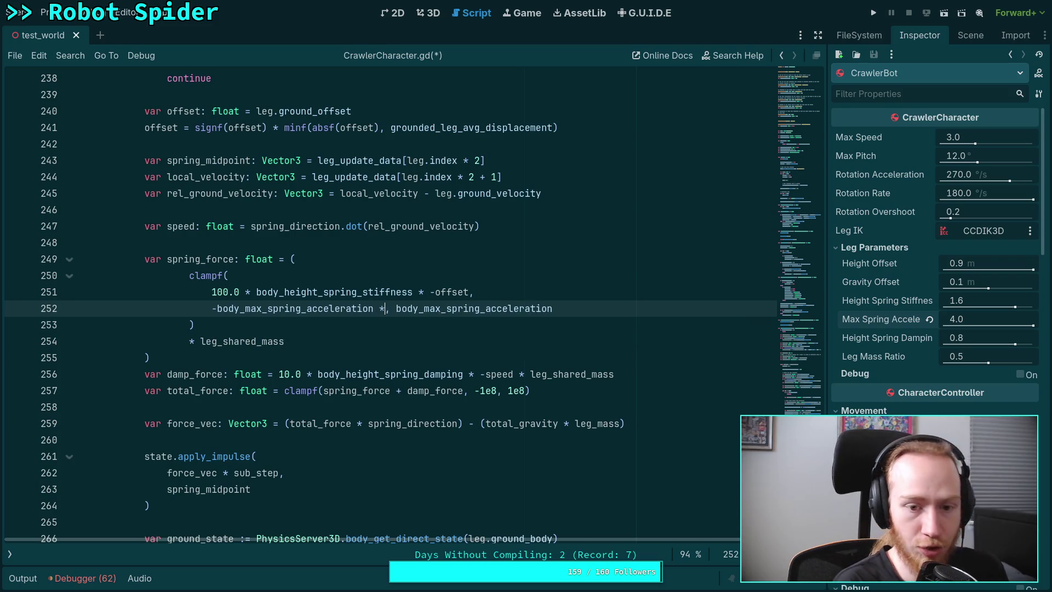
type("subst")
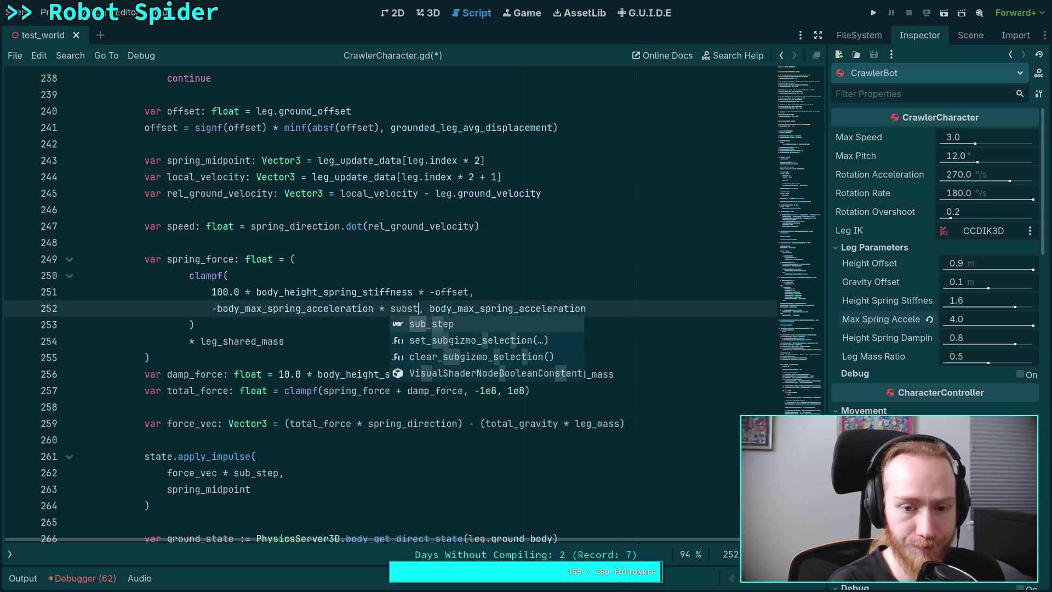
key("Return")
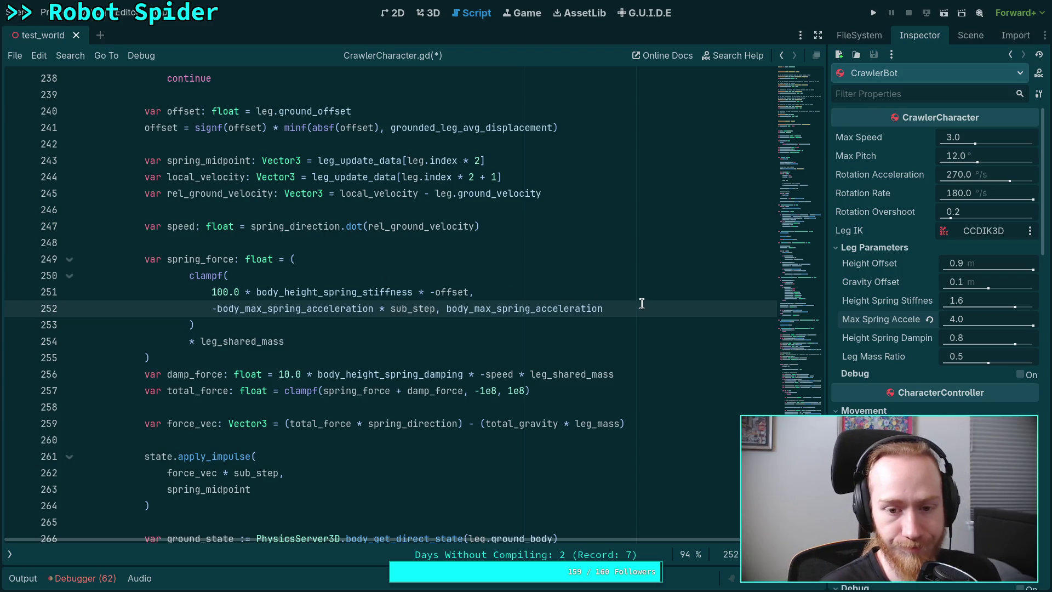
left_click_drag(374, 310, 436, 310)
key("BackSpace")
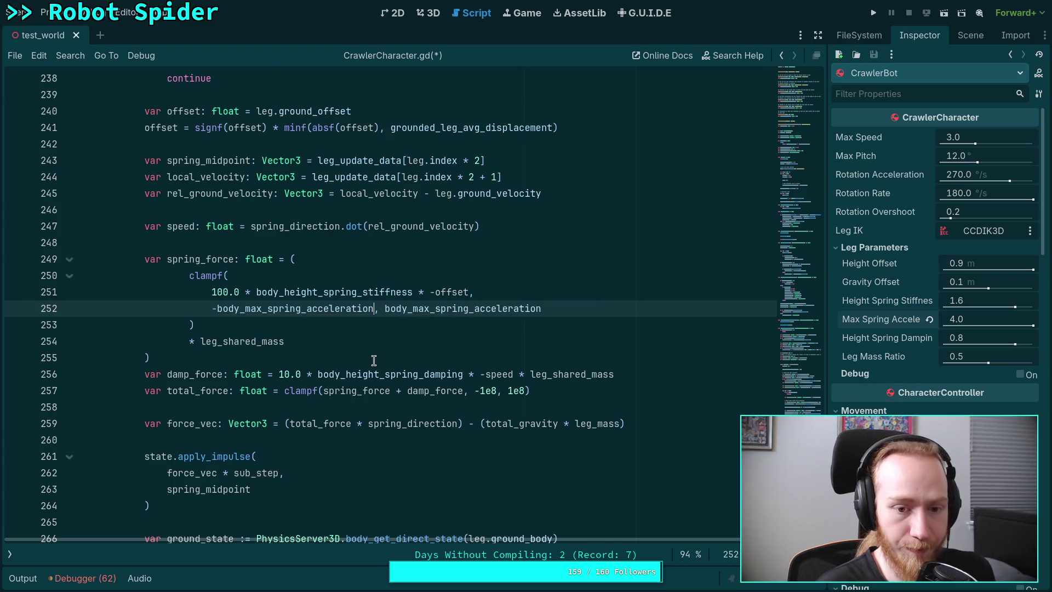
Open a new line after line 199 for the spring_limit declaration.
scroll(374, 360, "up", 18)
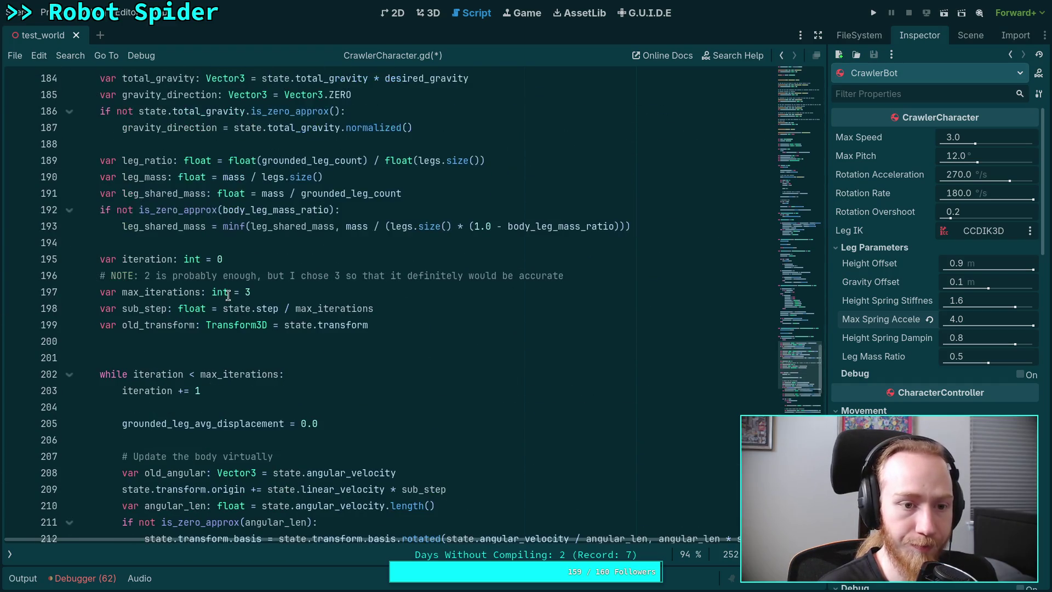
left_click(435, 325)
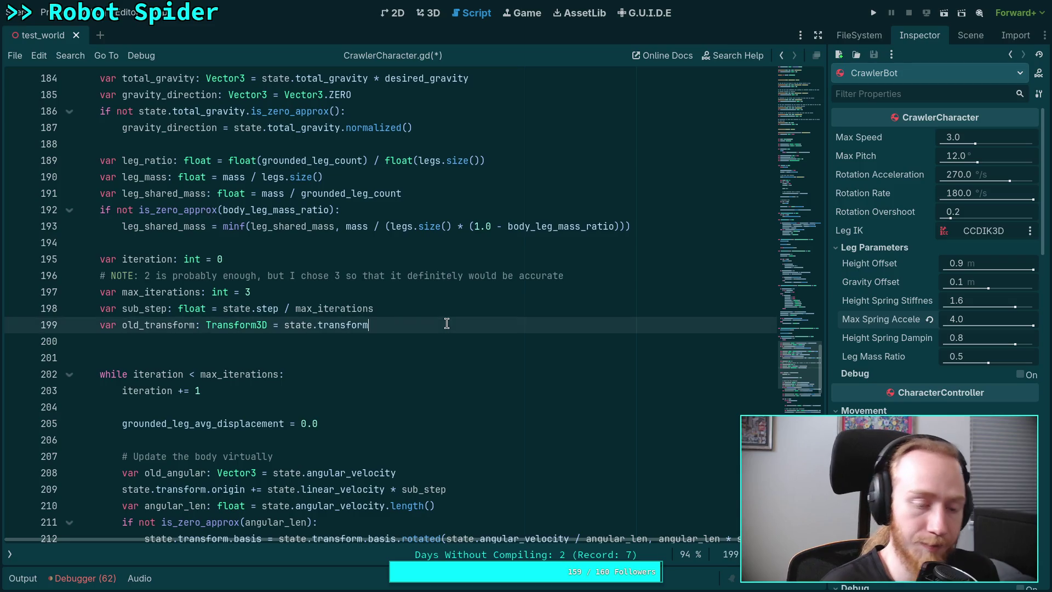
key("Return")
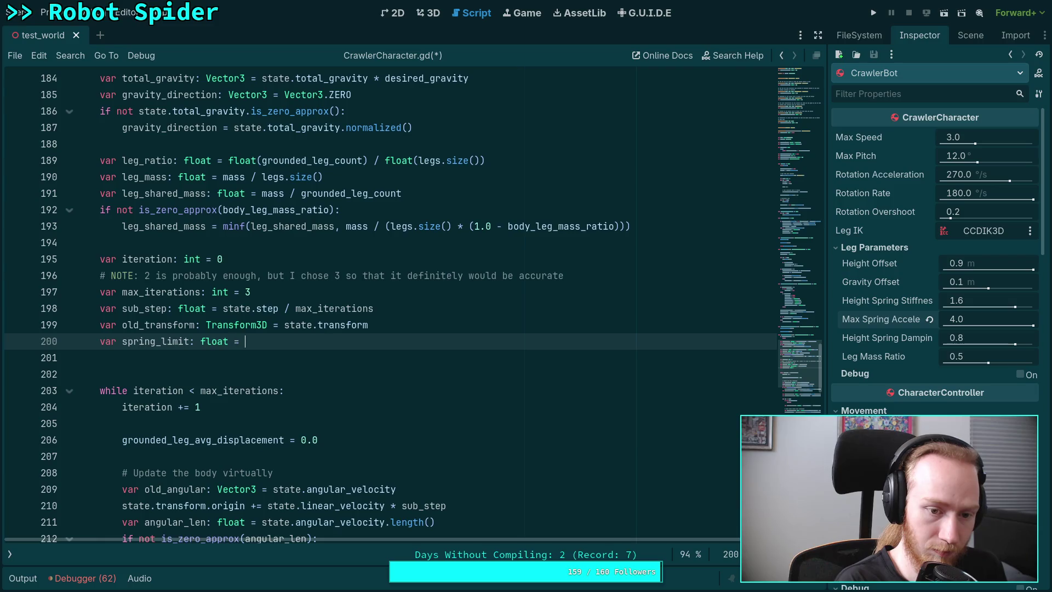
Complete the spring_limit line with body_max_spring_acceleration via code completion.
key("ctrl+space")
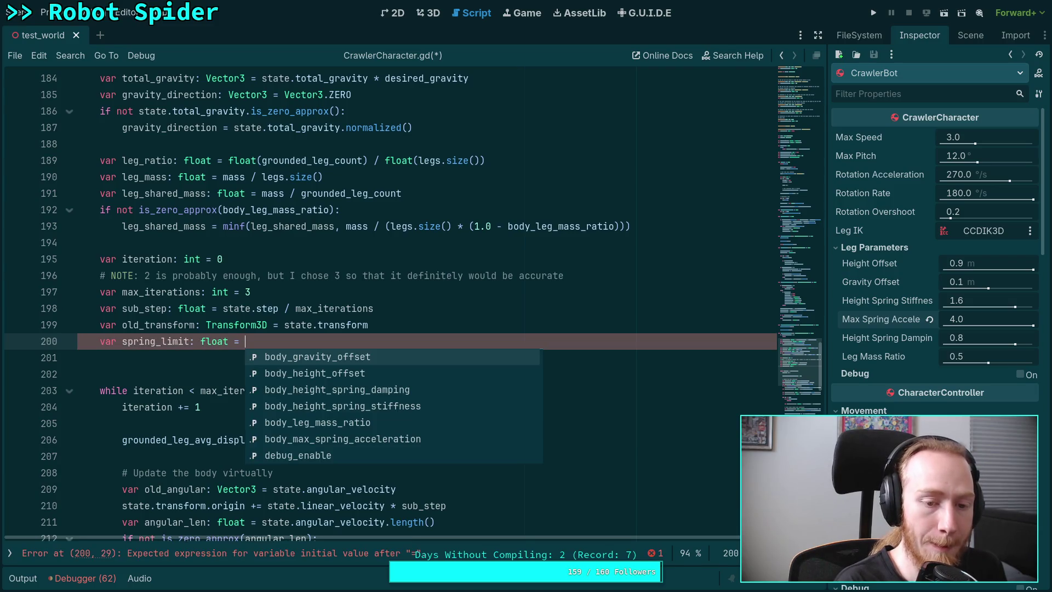
type("b")
key("Down")
key("Down")
key("Down")
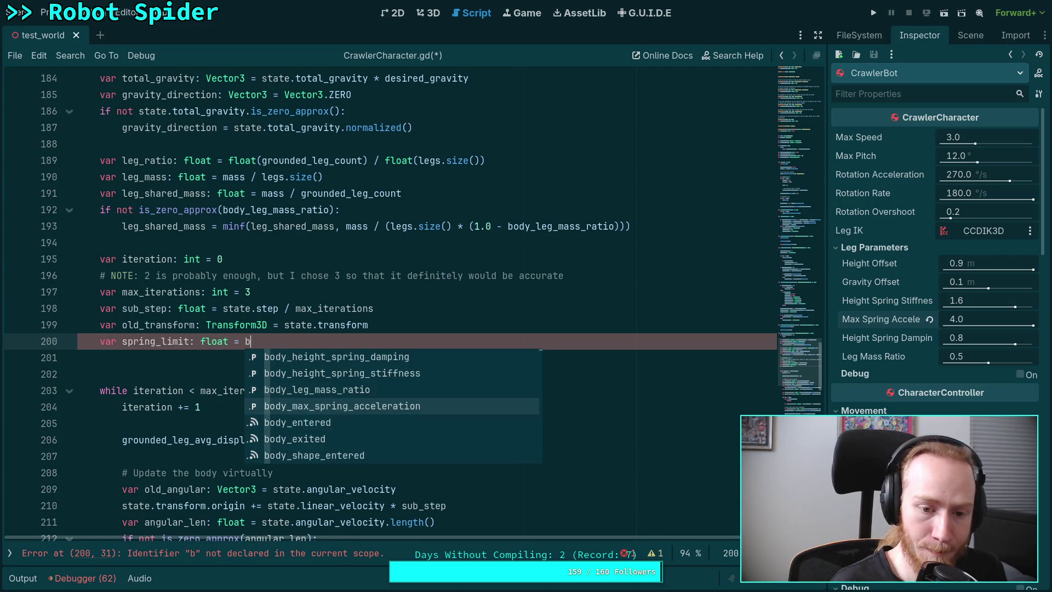
key("Return")
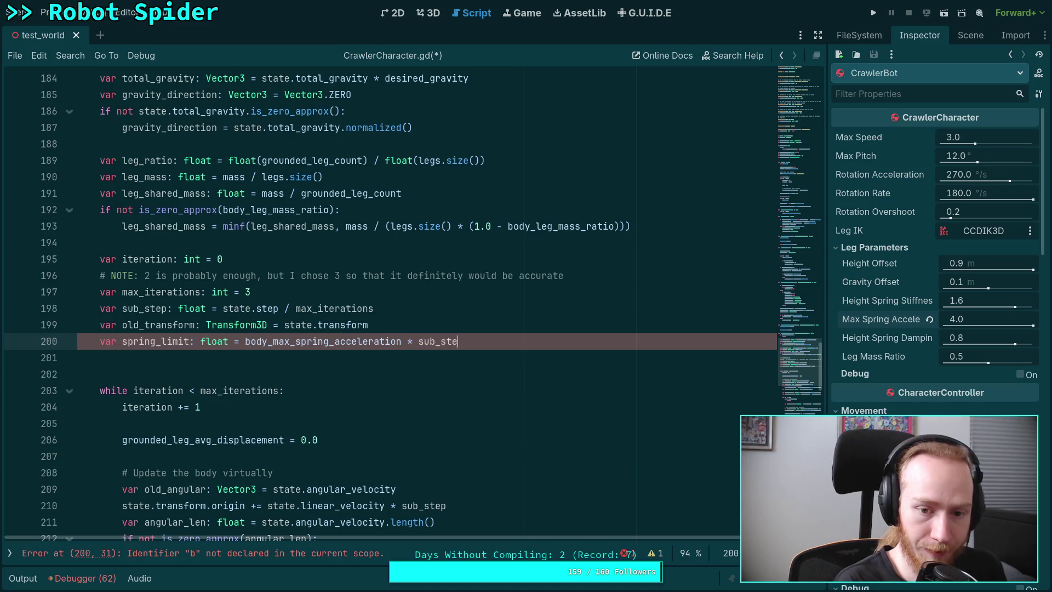
scroll(347, 361, "down", 18)
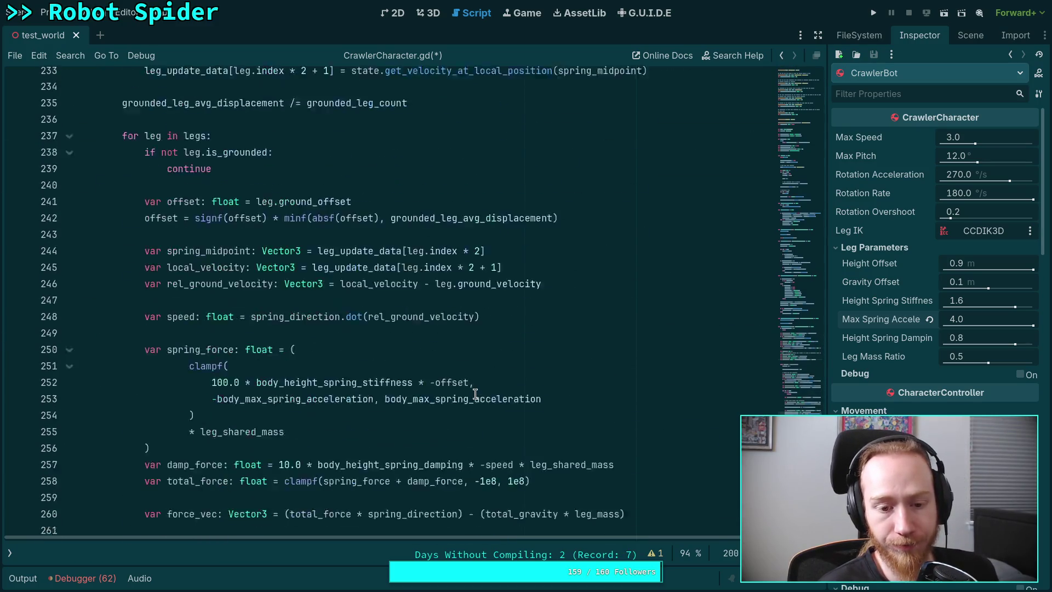
Replace both spring clamp bounds with spring_limit and save the script.
double_click(218, 325)
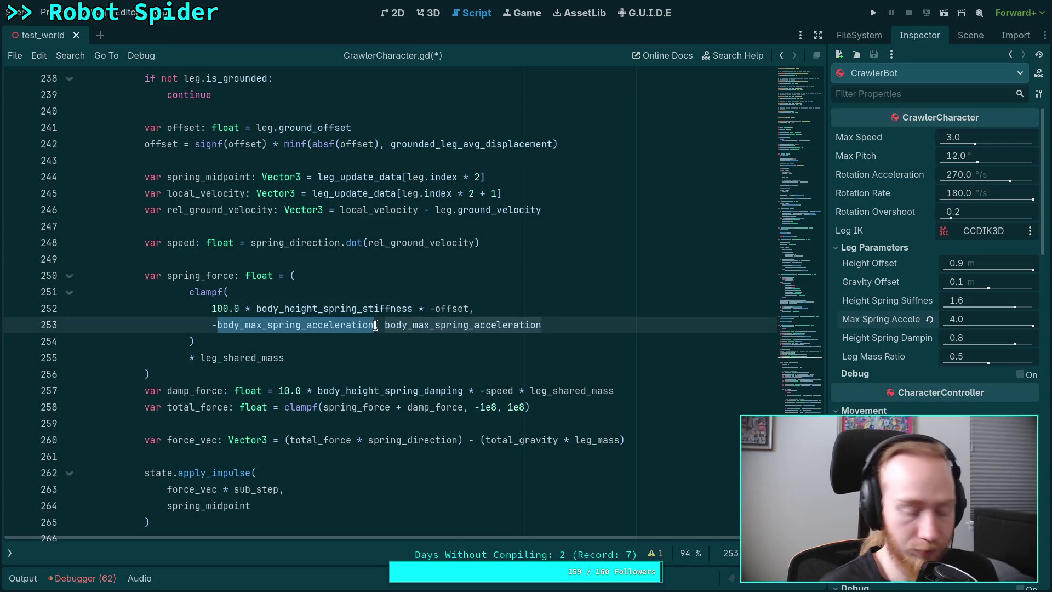
type("spring")
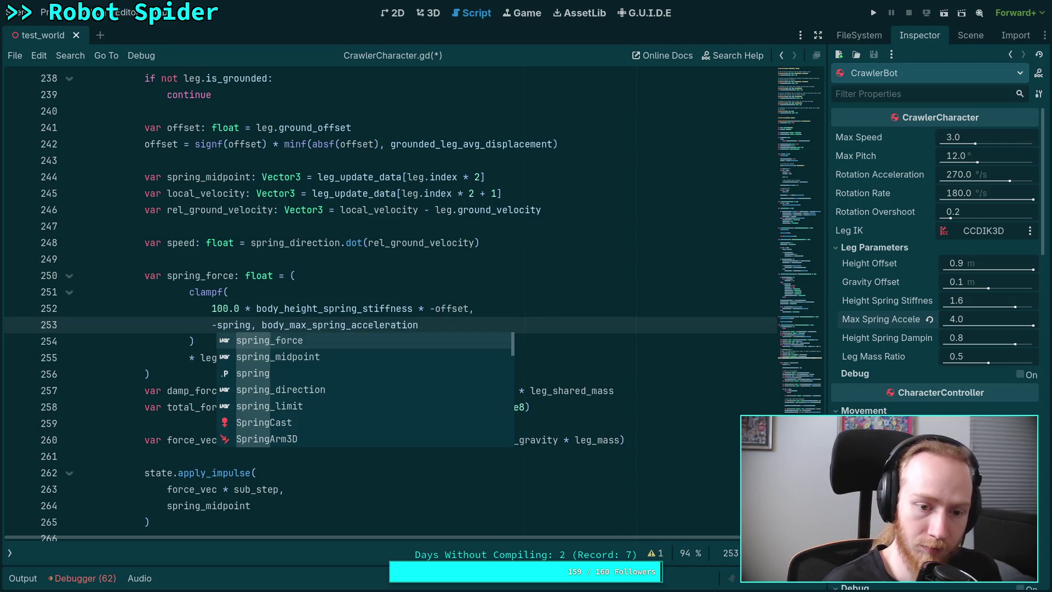
type("_")
key("Return")
double_click(341, 325)
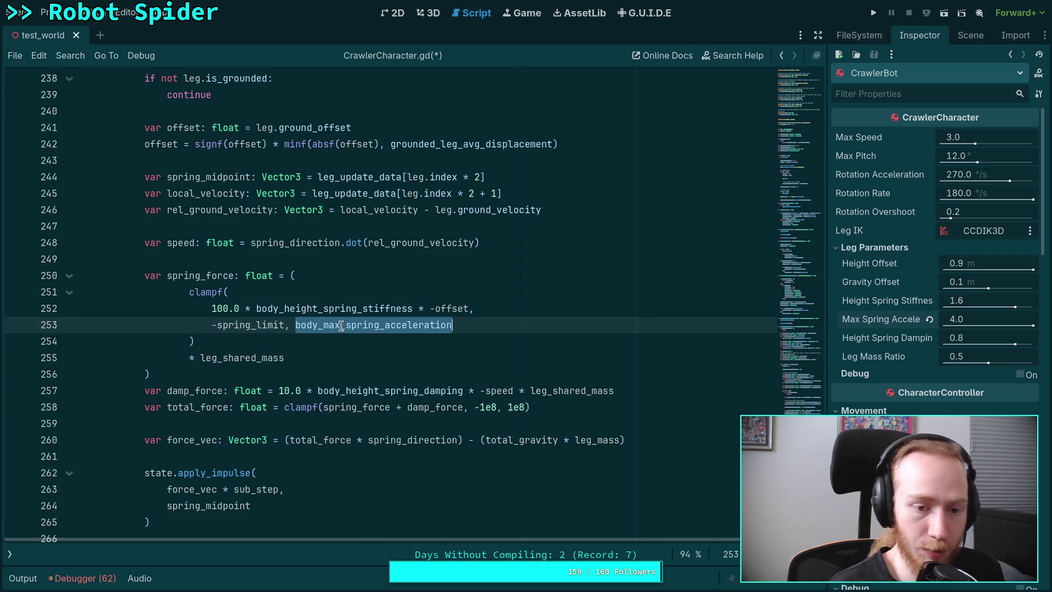
type("spring_limit, spr")
key("Return")
key("ctrl+s")
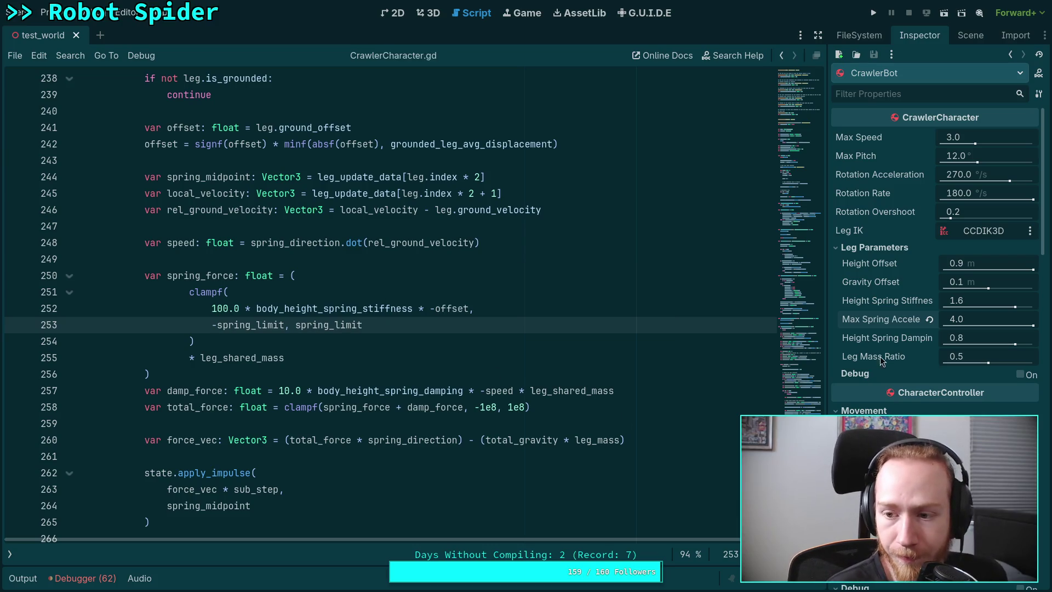
Reset Max Spring Acceleration to 1.0, save test_world, and run the game.
left_click(929, 318)
key("ctrl+s")
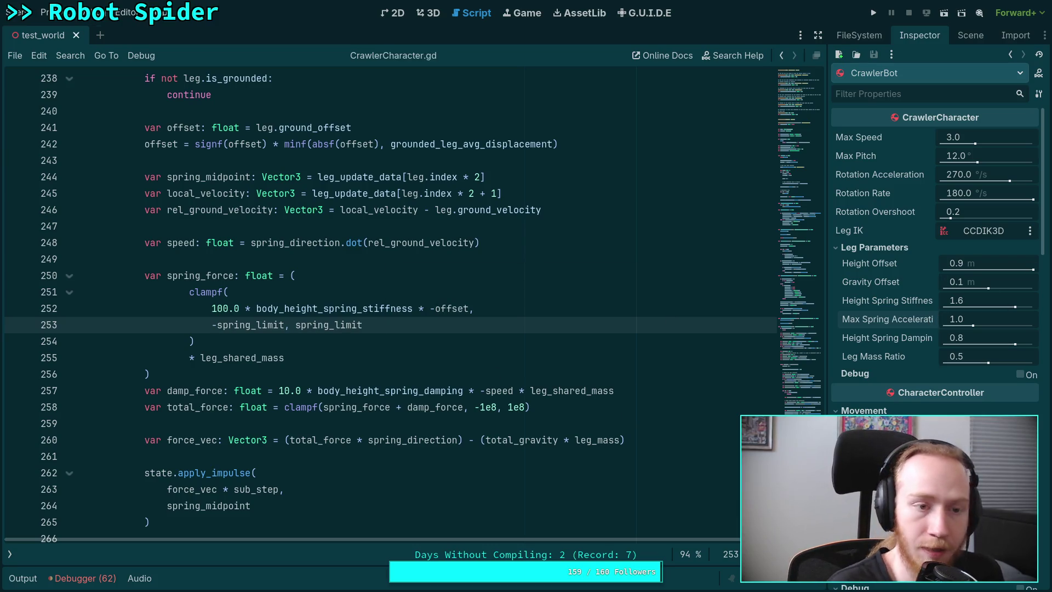
left_click(873, 13)
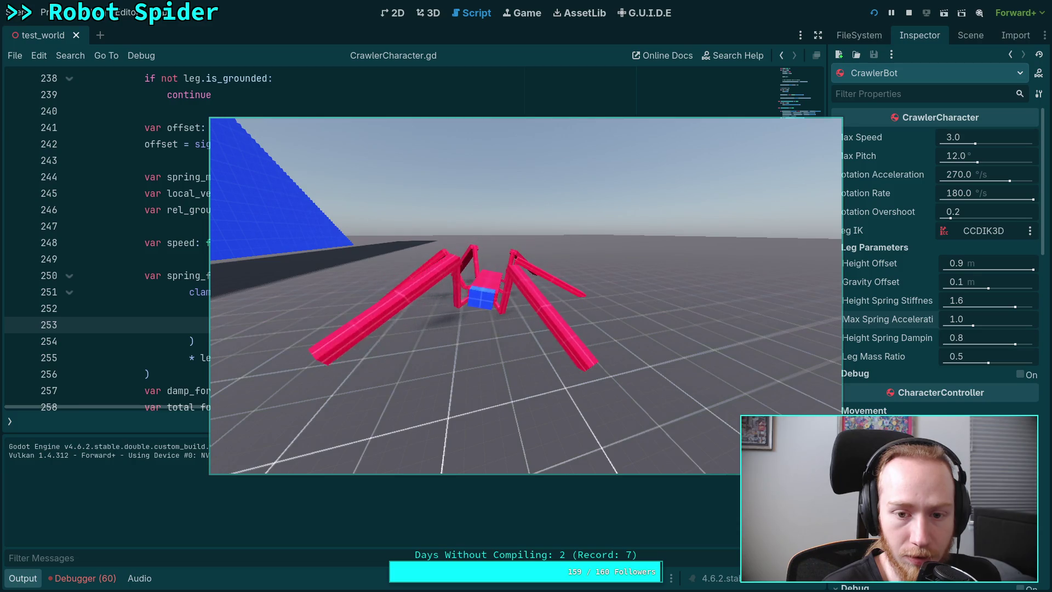
Stop the game, check the spring_limit definition on line 200, then run and stop another test.
key("F8")
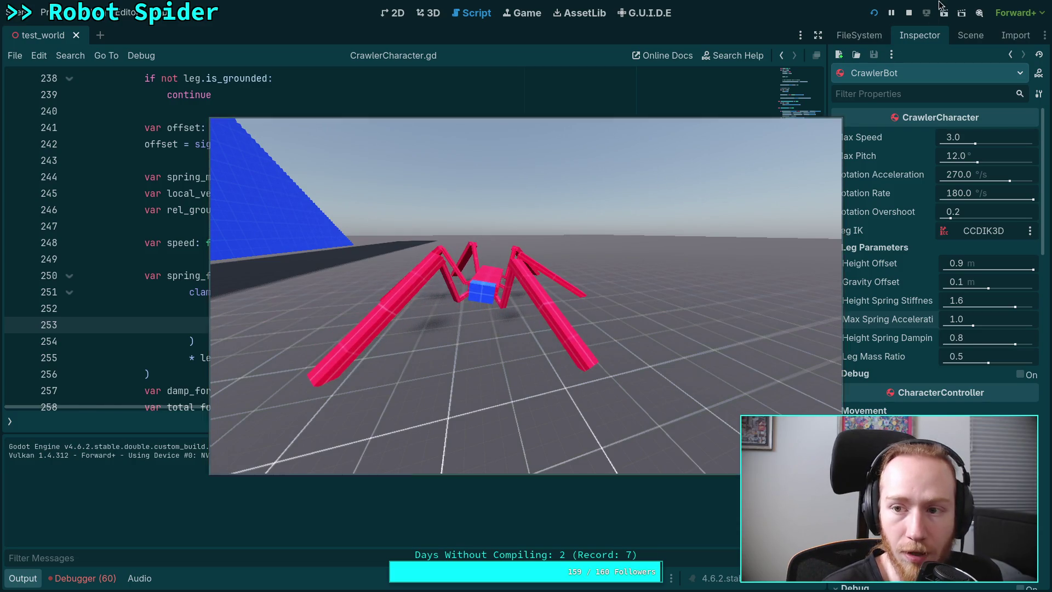
scroll(240, 266, "up", 15)
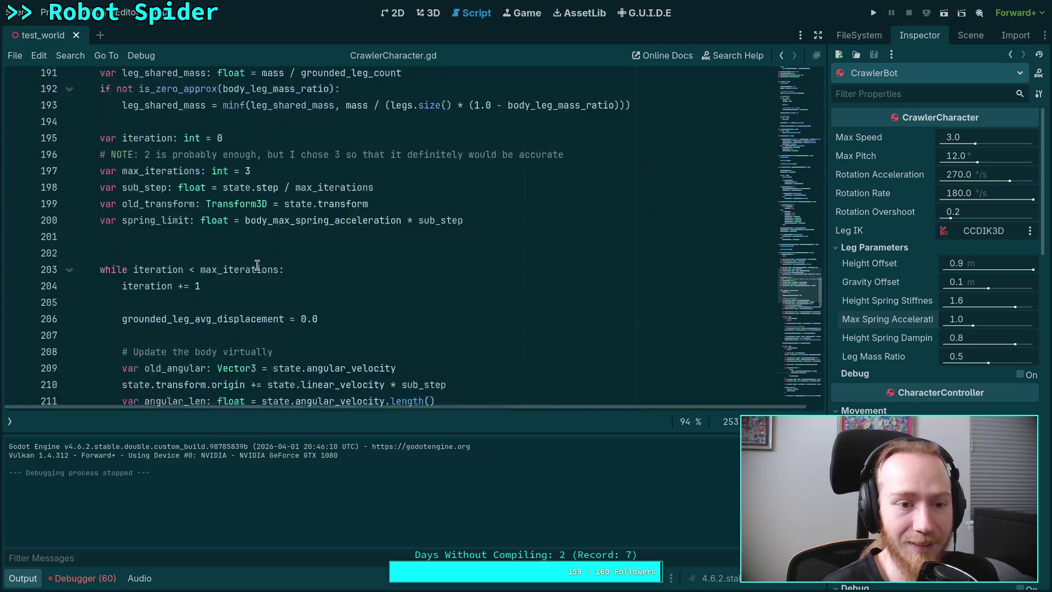
left_click(405, 342)
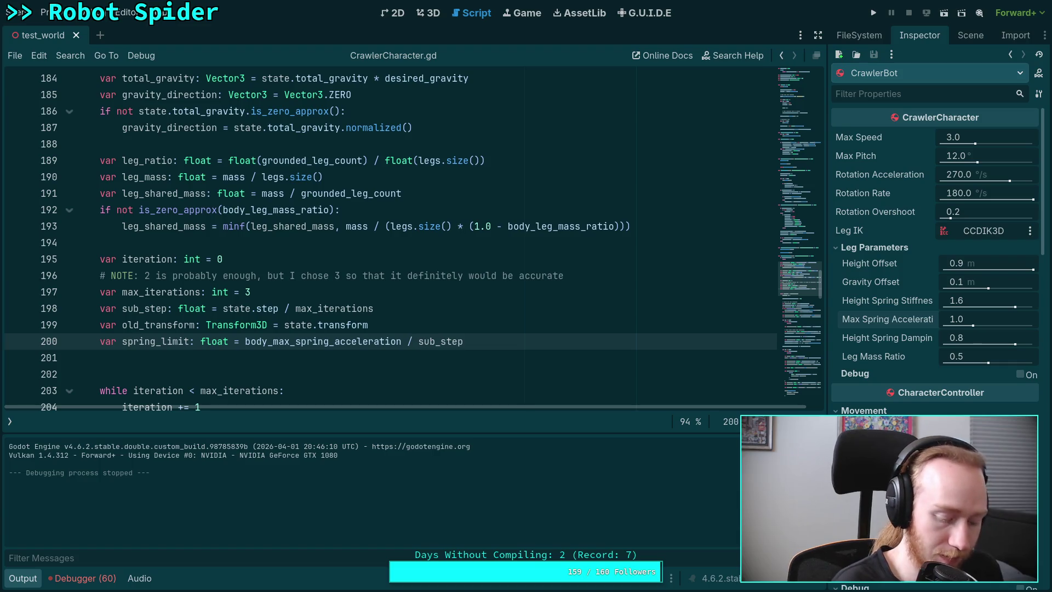
left_click(871, 20)
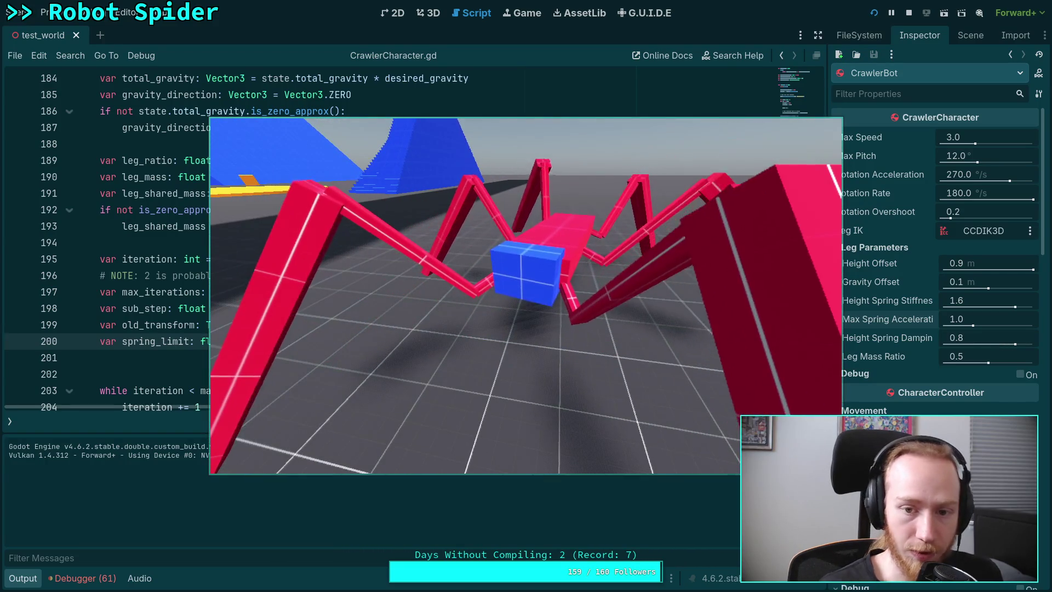
left_click(908, 12)
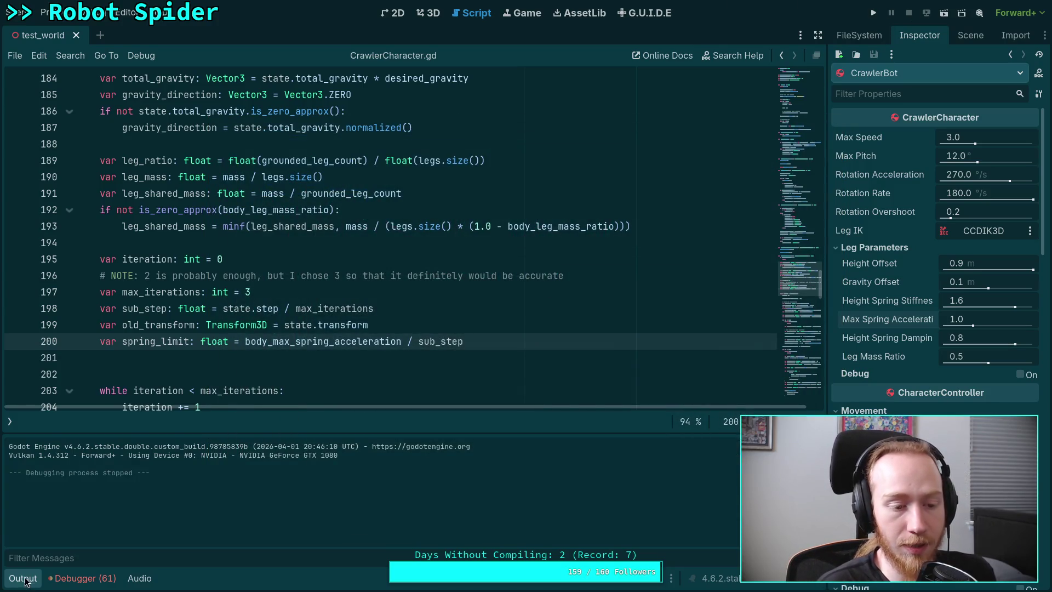
Hide the Output panel, scroll to the end of the spring force block, and switch to the 3D view.
left_click(23, 578)
scroll(290, 368, "down", 2)
double_click(147, 243)
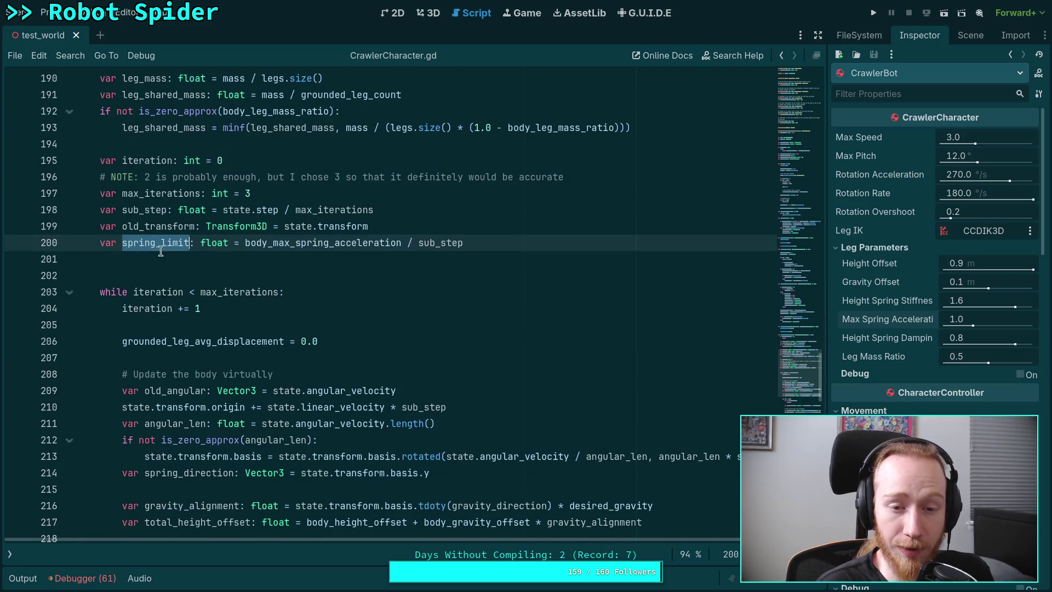
scroll(388, 353, "down", 10)
scroll(474, 382, "down", 1)
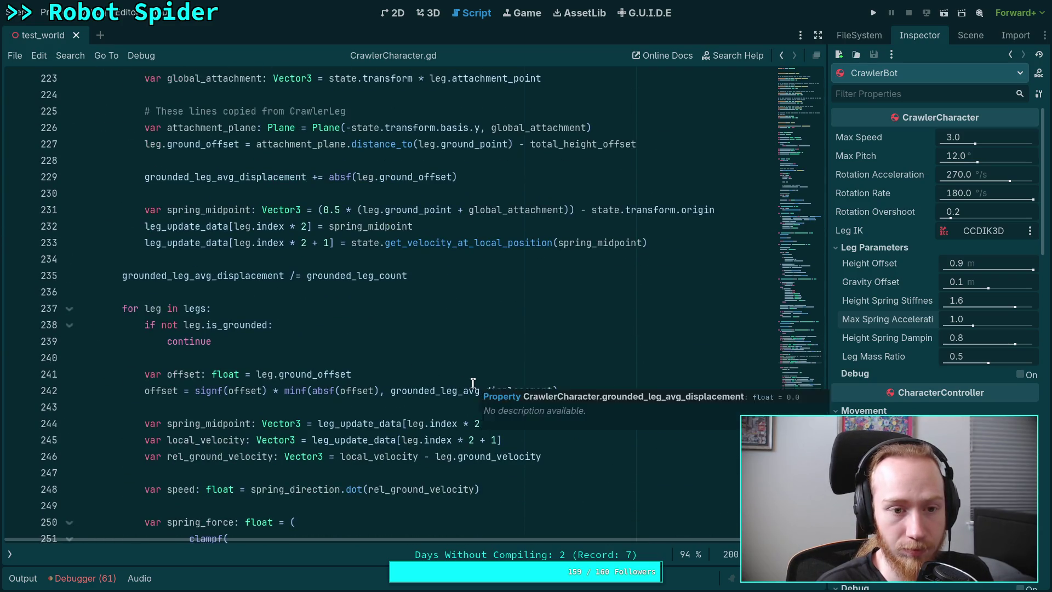
scroll(473, 383, "down", 5)
scroll(410, 368, "down", 1)
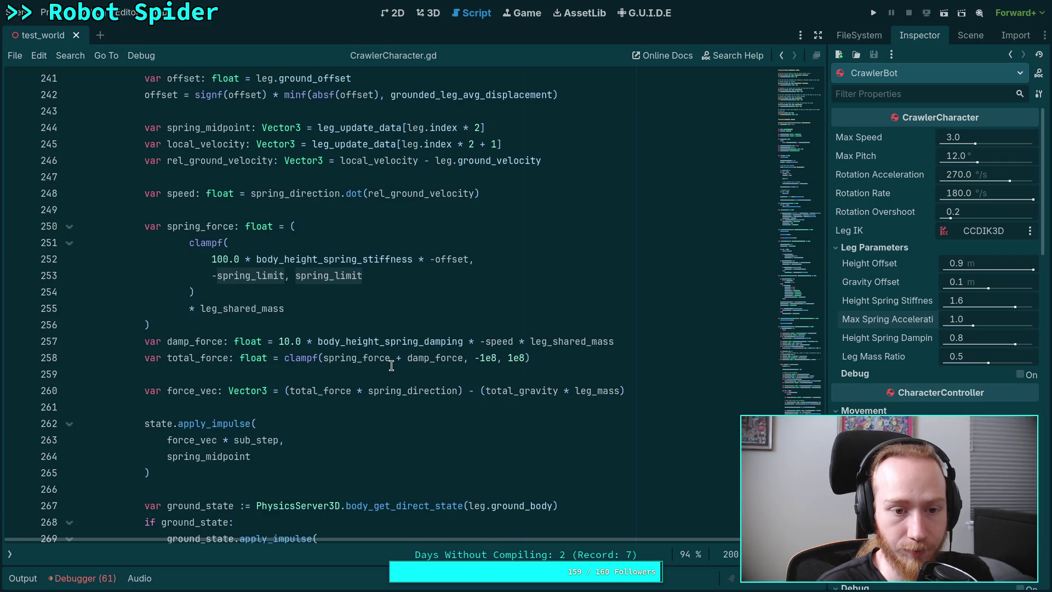
left_click(317, 321)
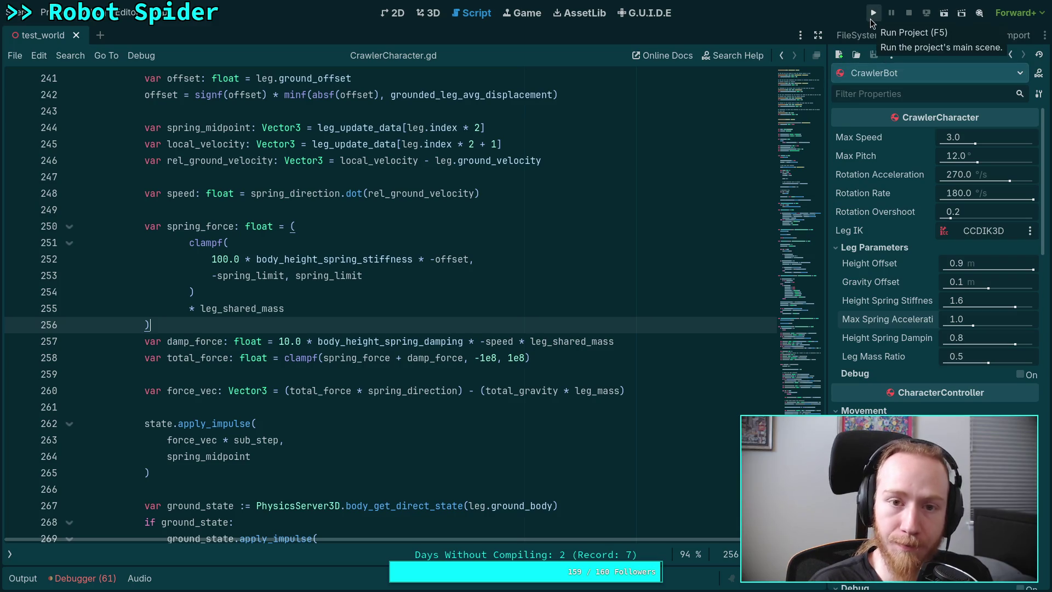
left_click(428, 13)
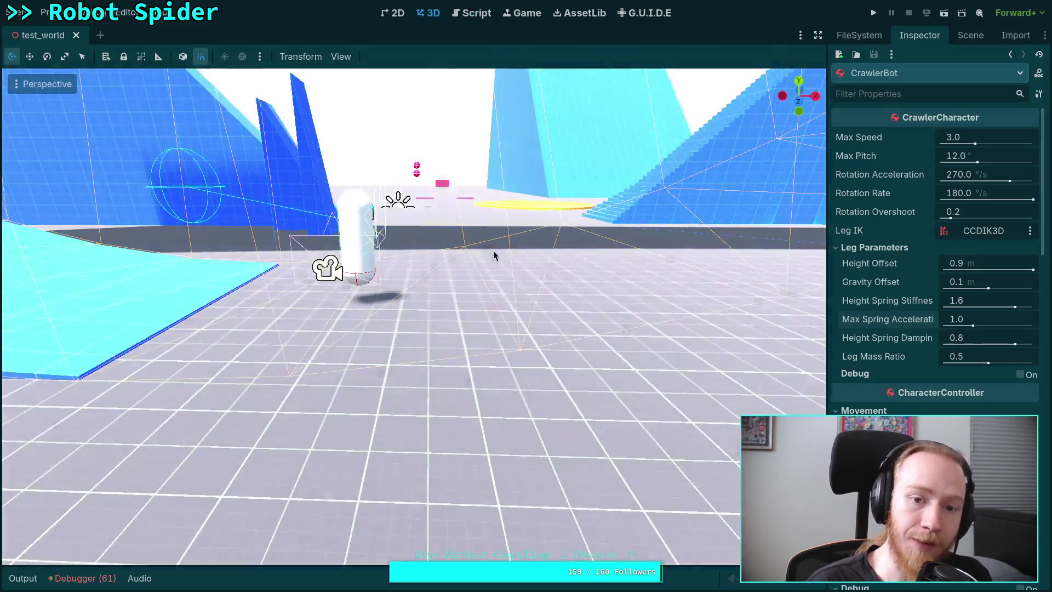
Frame and rotate the spider in test_world, test-run it, then return to CrawlerCharacter.gd.
key("f")
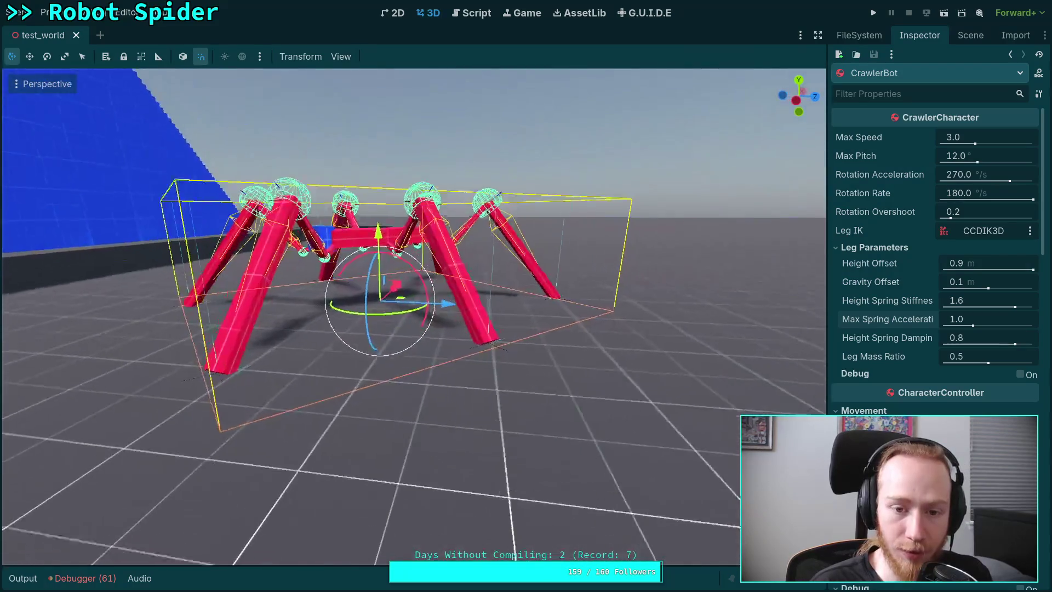
mouse_move(415, 263)
left_mouse_down()
mouse_move(383, 253)
mouse_move(368, 274)
left_mouse_up()
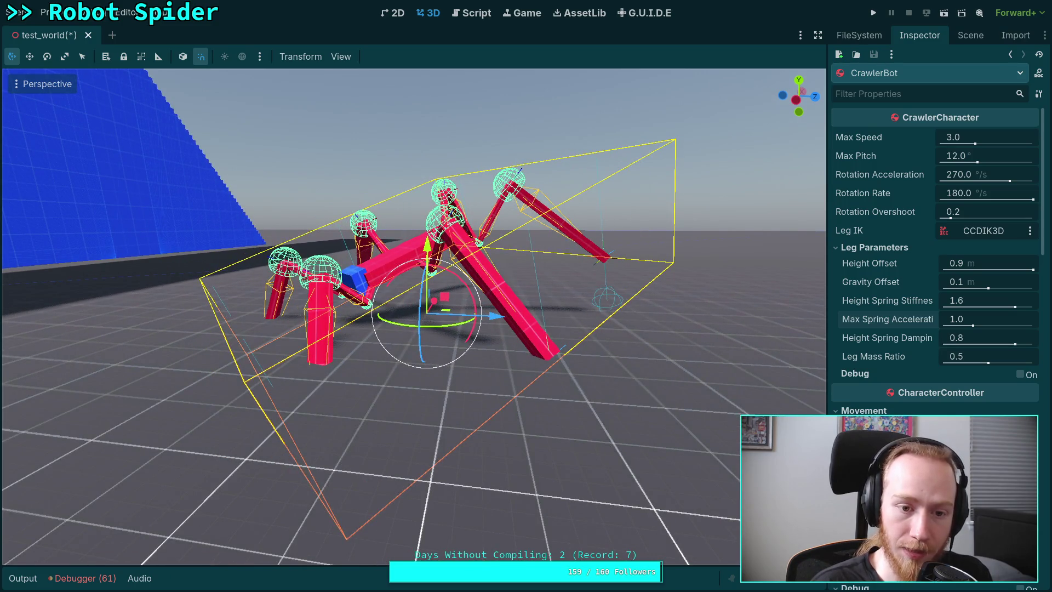
scroll(437, 147, "down", 3)
left_click(873, 14)
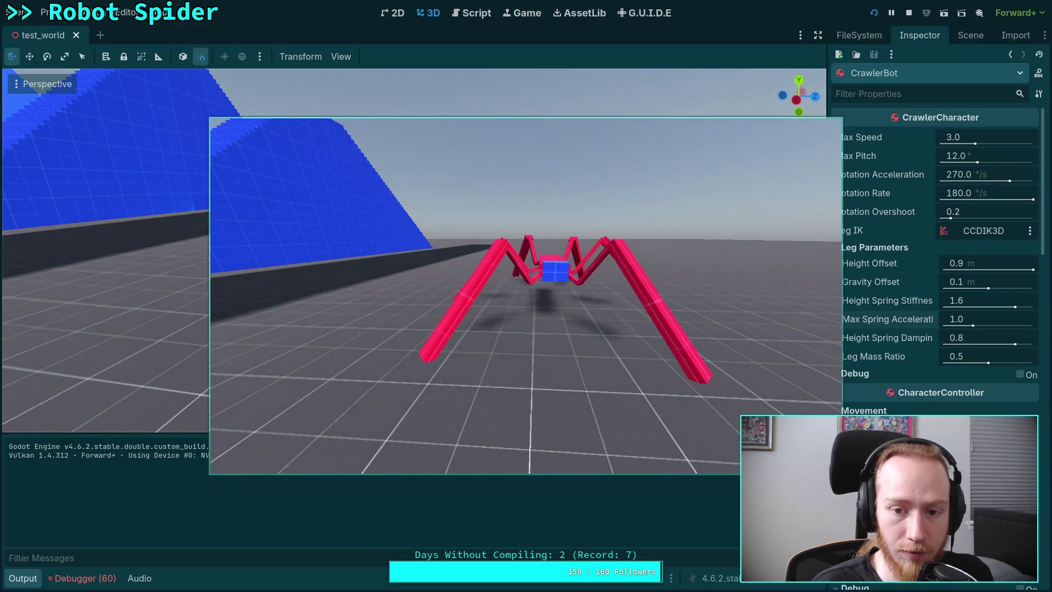
key("F8")
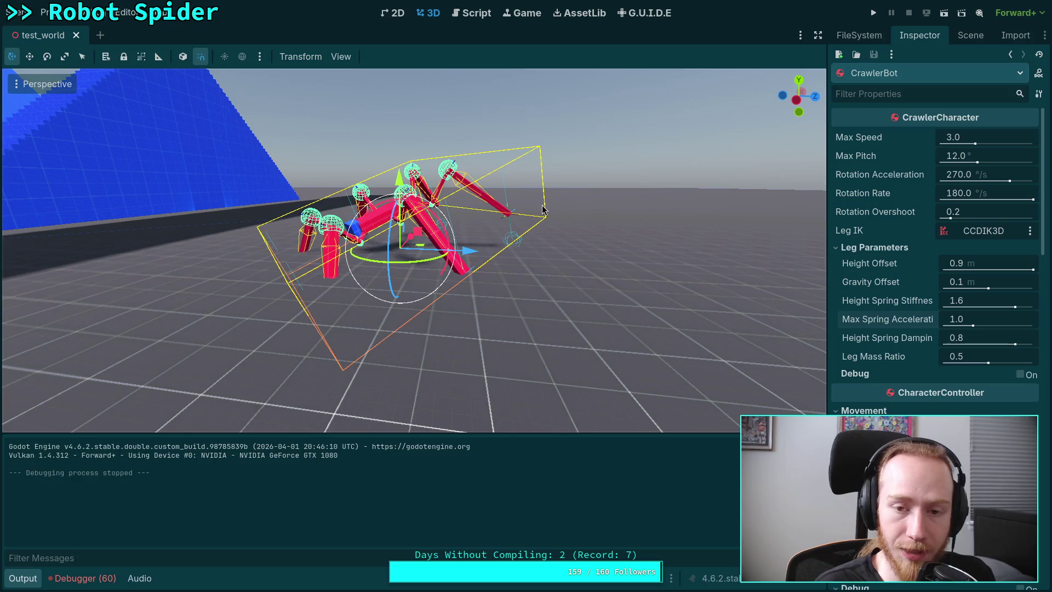
left_click(474, 16)
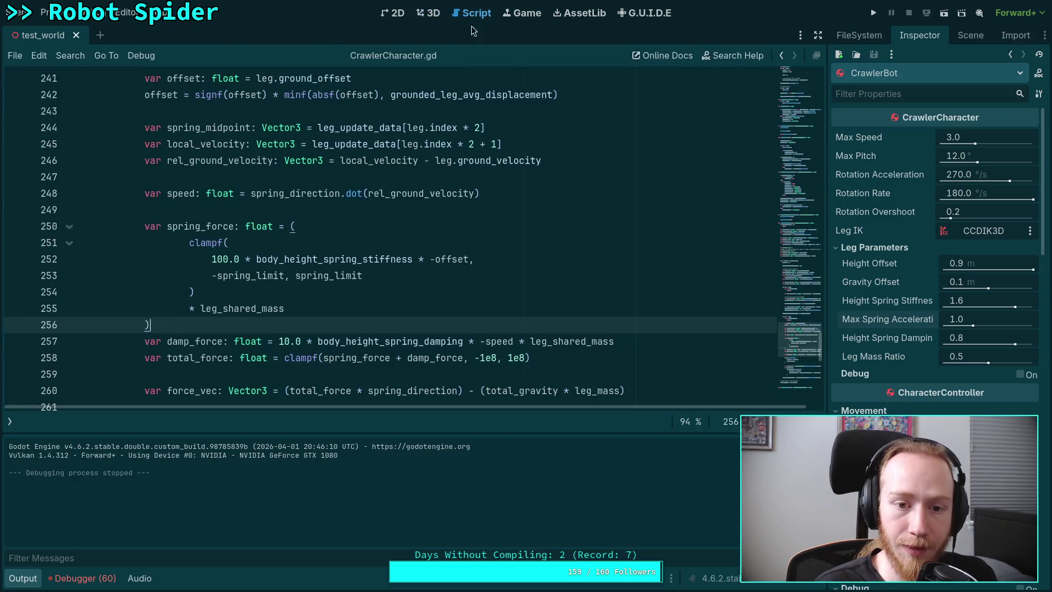
left_click(873, 12)
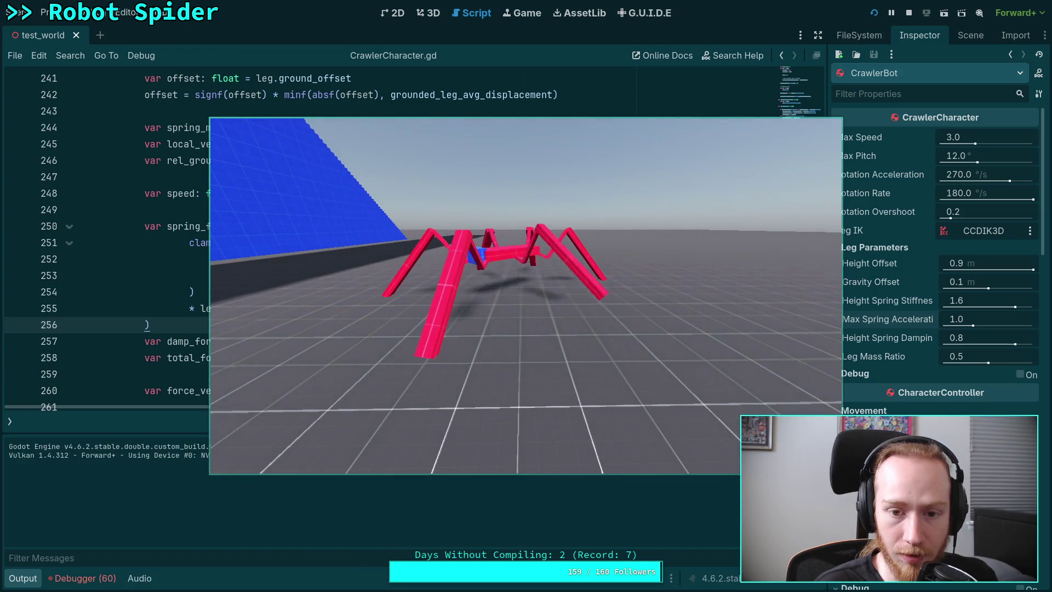
left_click(876, 13)
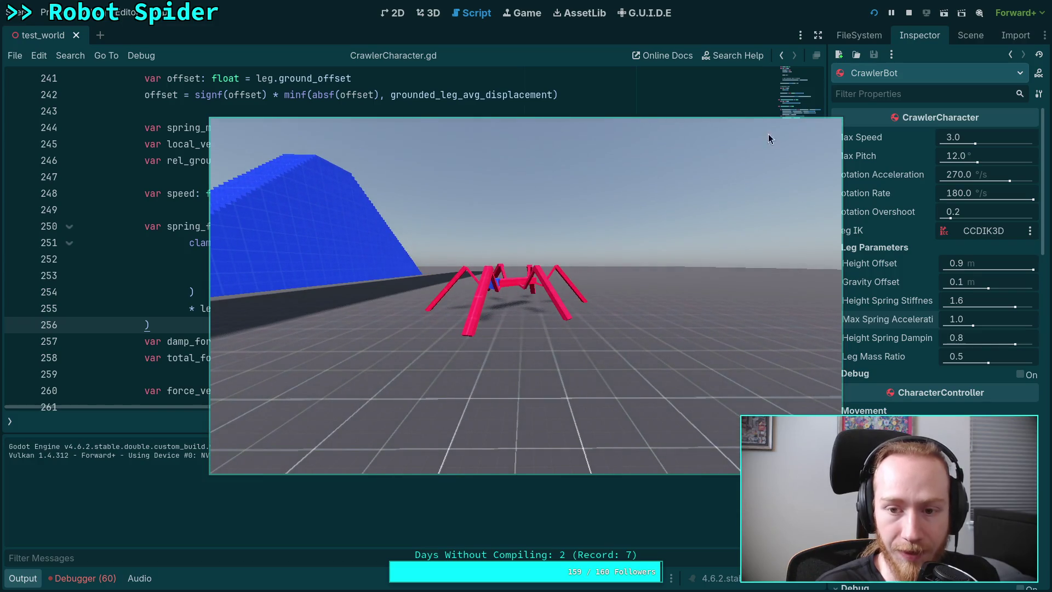
key("F8")
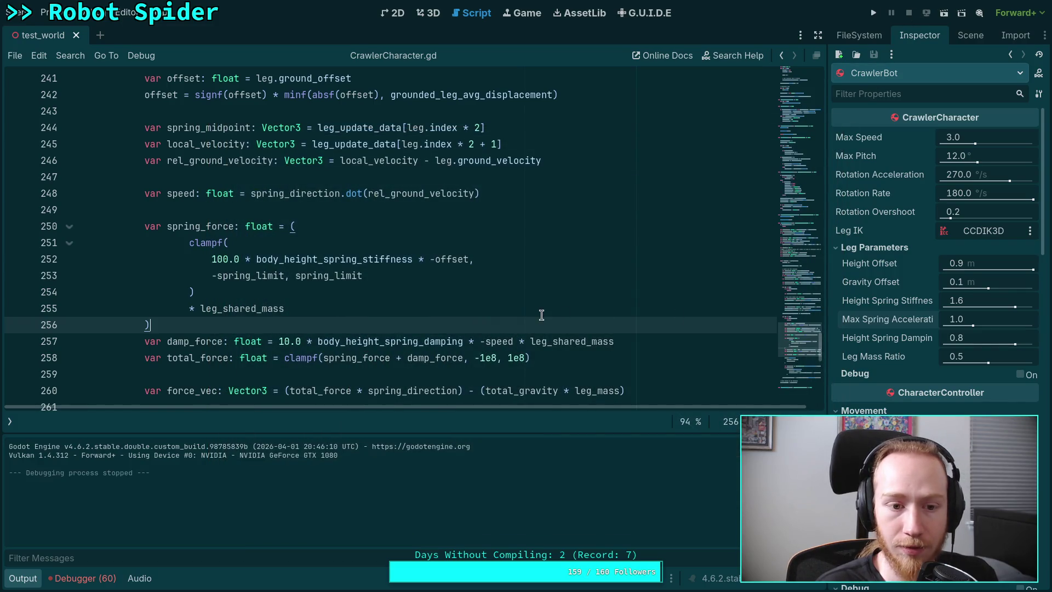
left_click(401, 212)
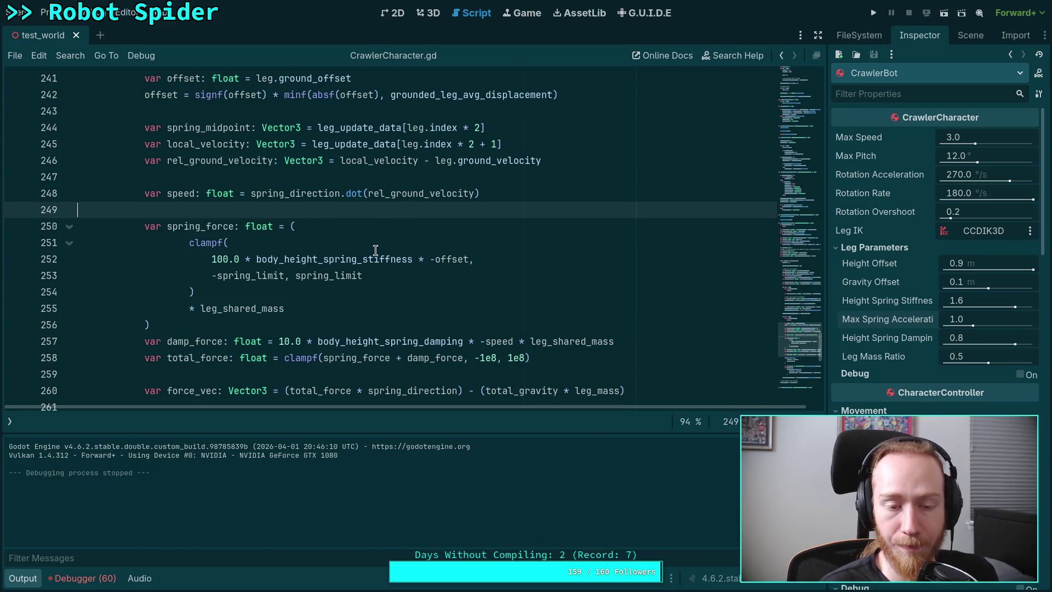
Insert a blank line above the spring_limit declaration.
double_click(266, 271)
scroll(396, 262, "up", 10)
scroll(396, 262, "up", 7)
left_click(431, 279)
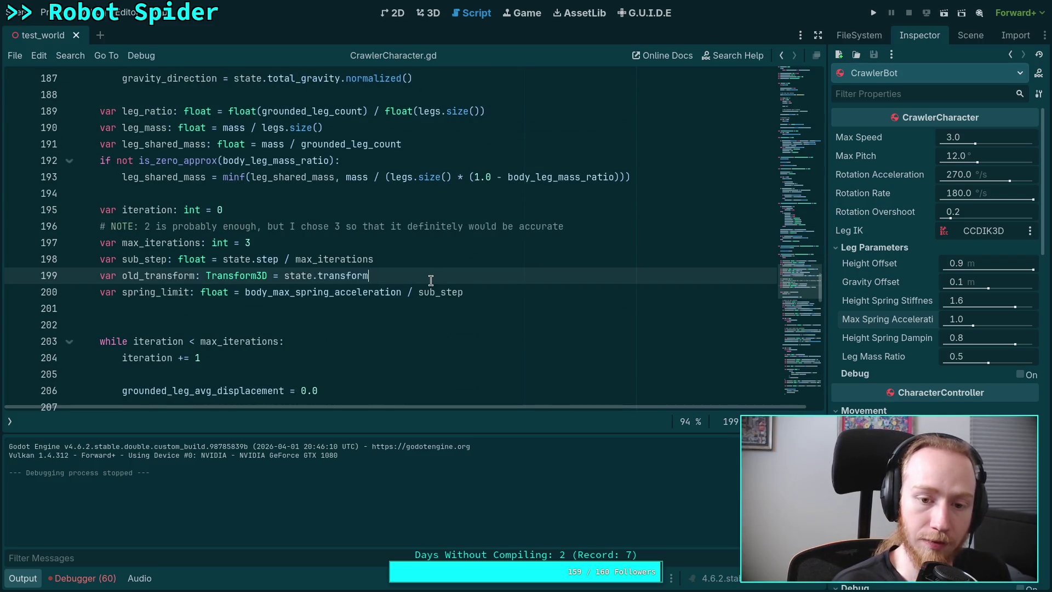
key("Down")
key("Down")
key("Up")
key("Up")
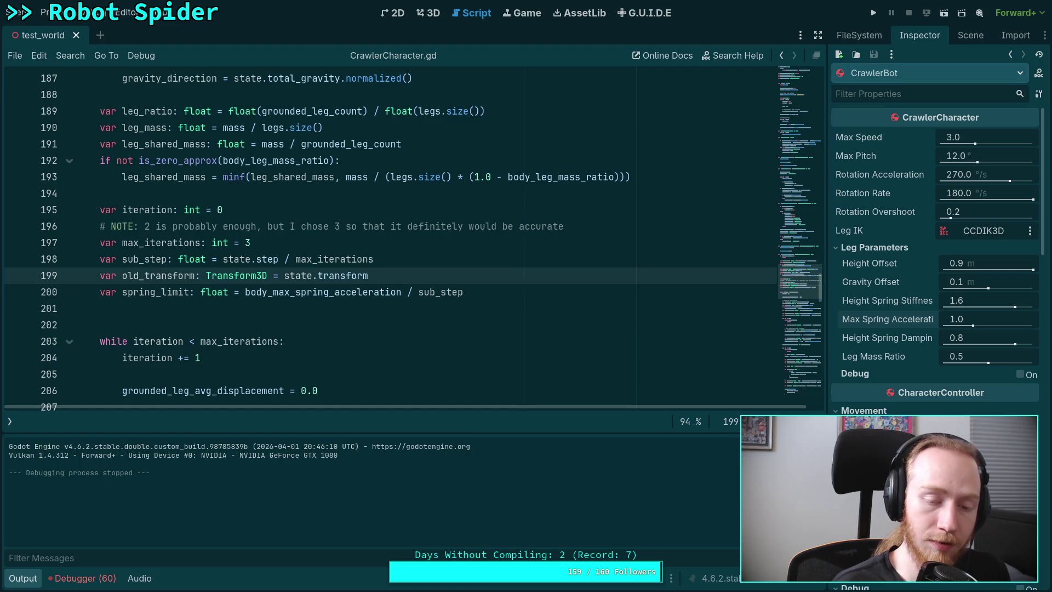
key("Down")
key("Down")
key("Up")
key("Up")
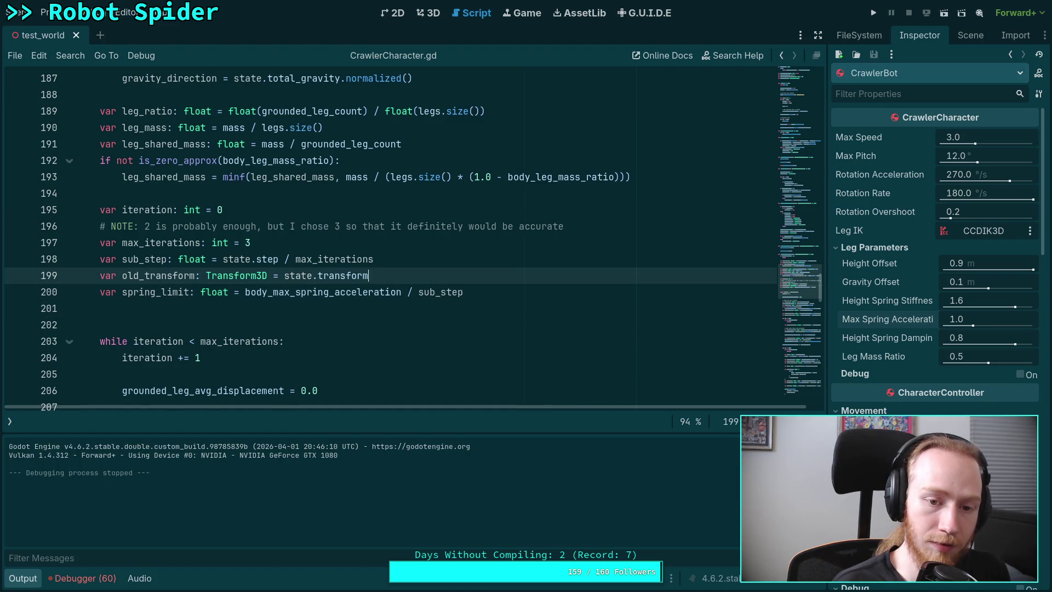
key("Return")
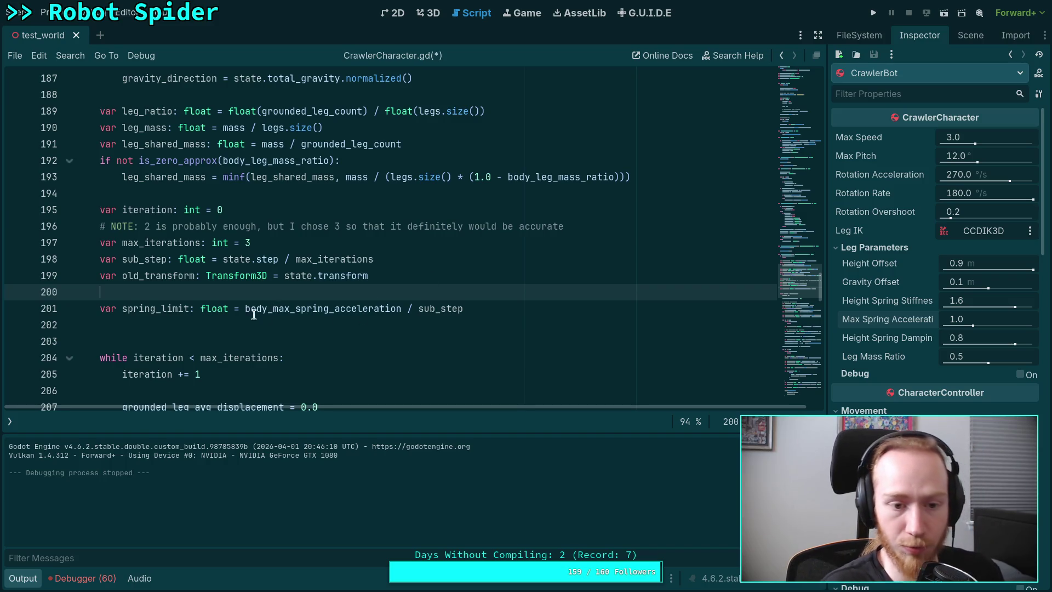
Break the spring_limit line and start an if check on body_max_spring_acceleration.
left_click(228, 308)
key("Return")
key("Left")
key("Left")
key("Return")
type("if")
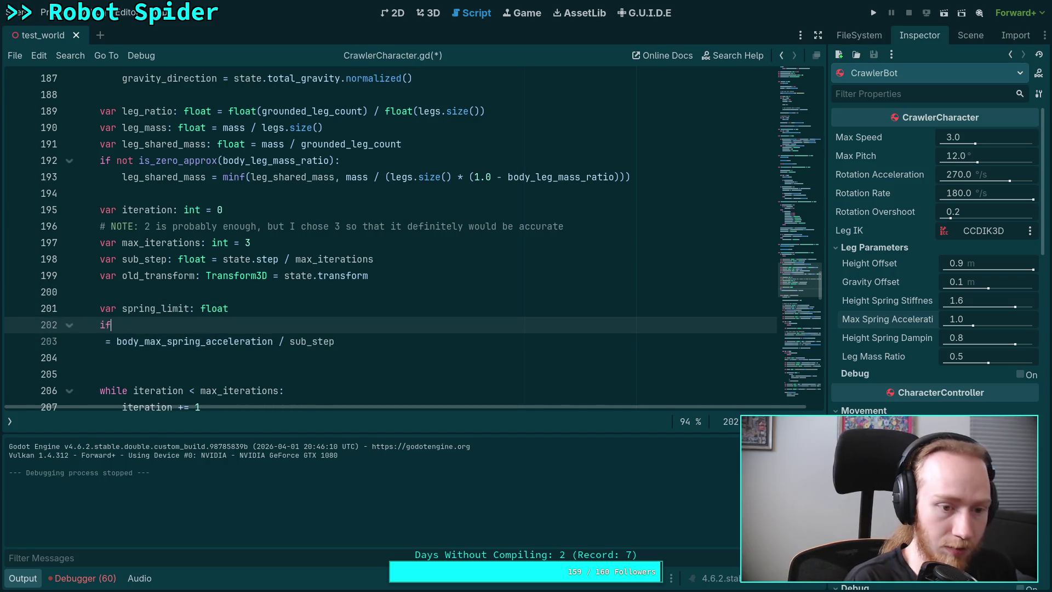
key("Down")
key("Down")
key("Down")
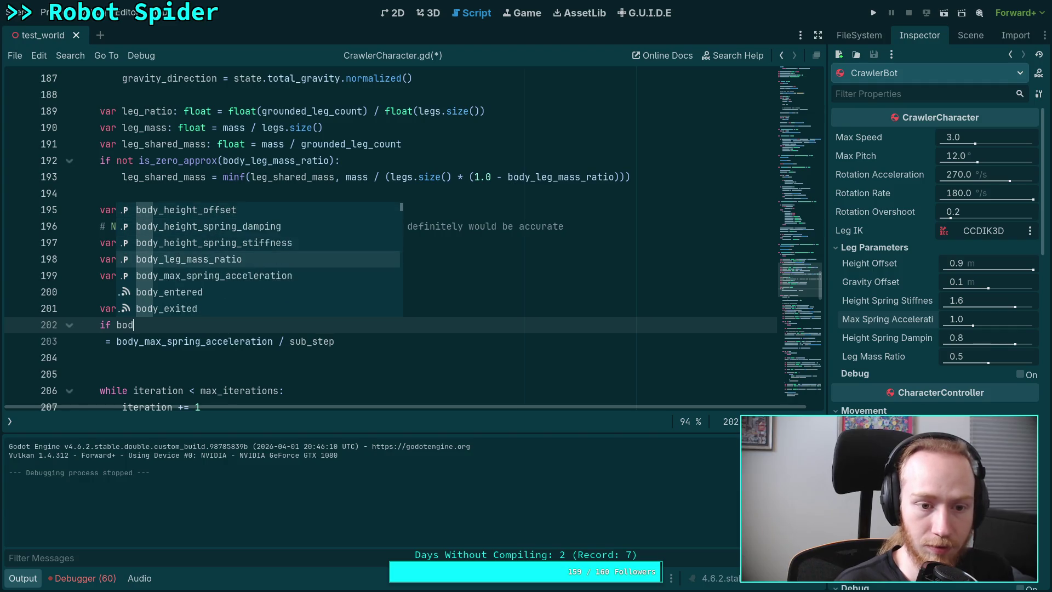
key("Return")
Drag Max Spring Acceleration to 0.01, restore 1.0, and delete the unfinished if check.
left_click_drag(973, 327, 715, 319)
left_click(928, 320)
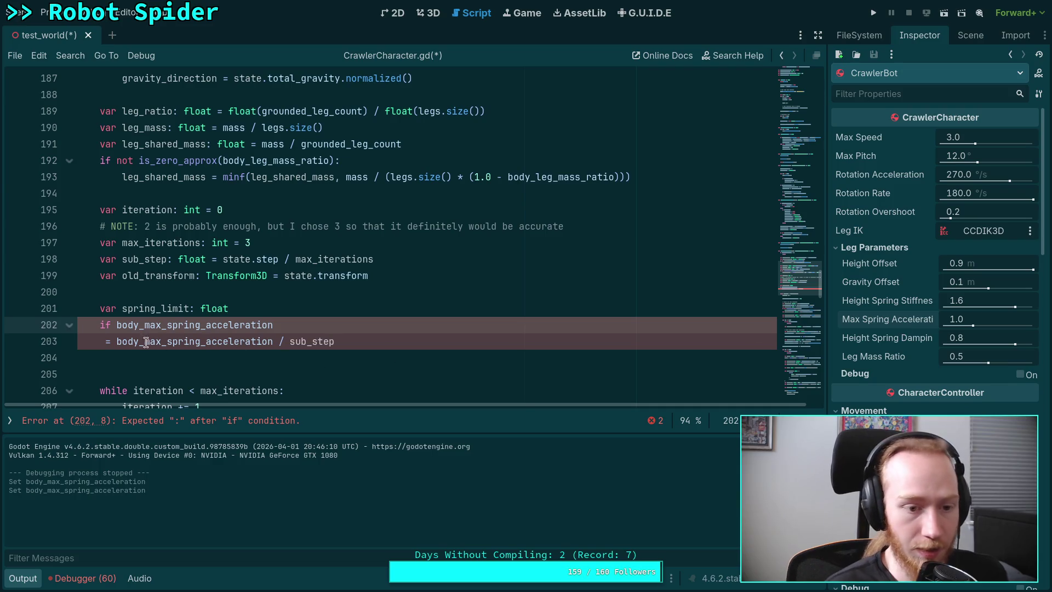
left_click(100, 340)
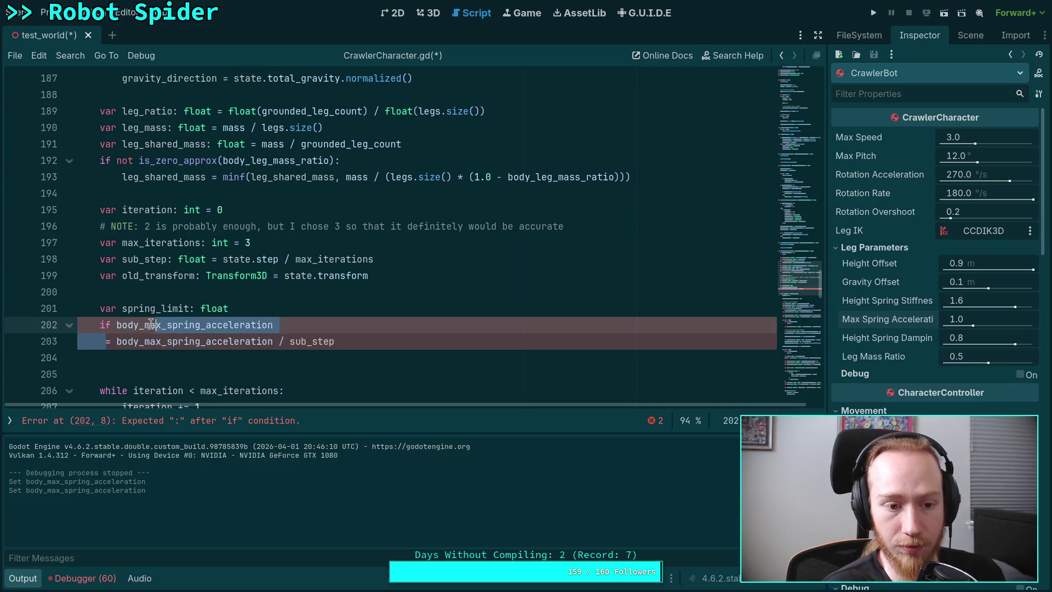
left_click(262, 305, "shift")
key("BackSpace")
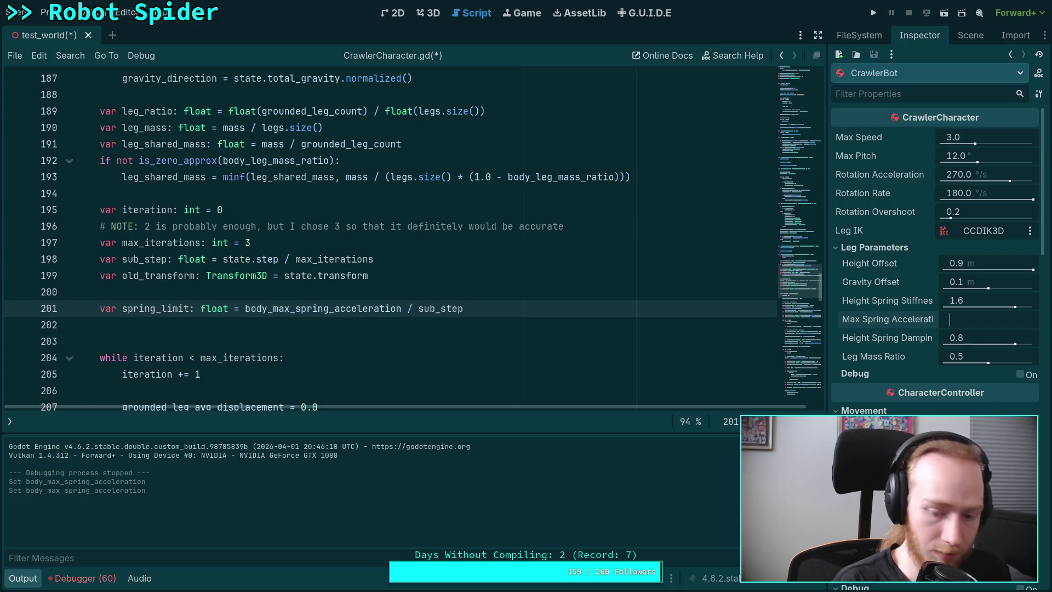
Set Max Spring Acceleration to 999999.0, save scene and script, and run the game.
key("Return")
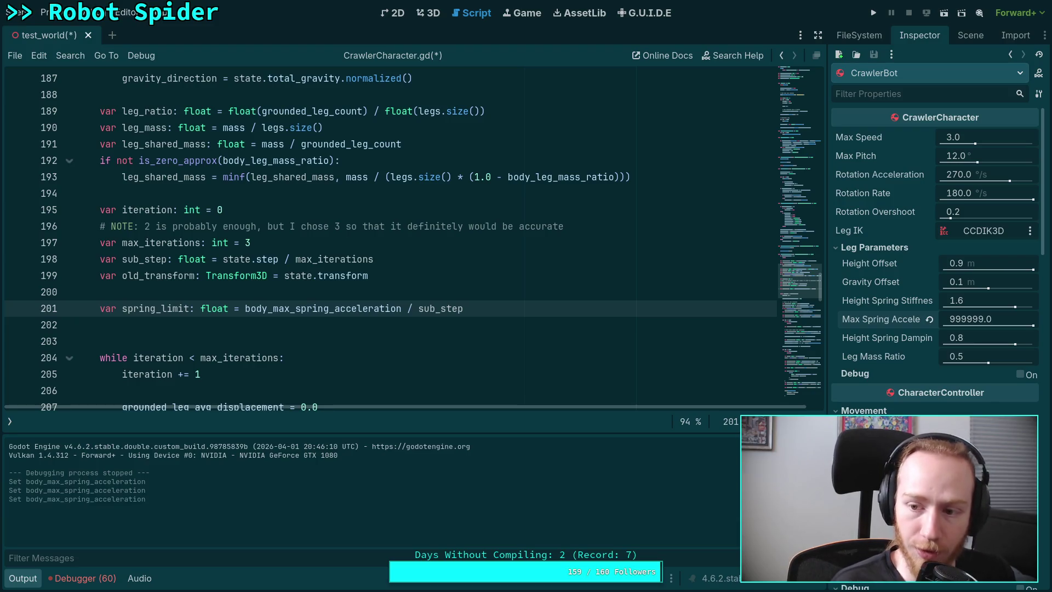
key("ctrl+s")
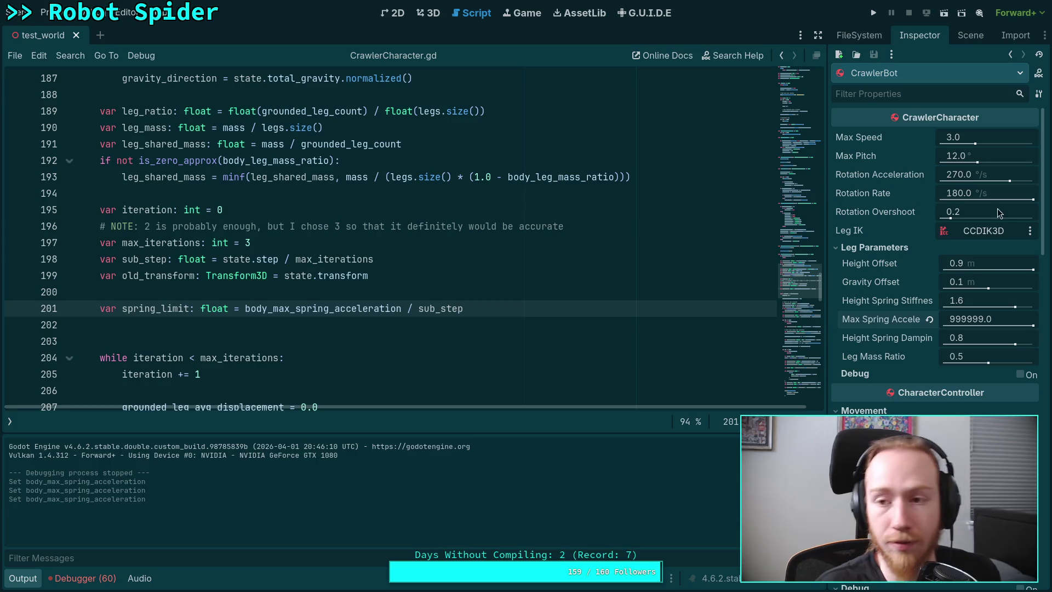
left_click(873, 12)
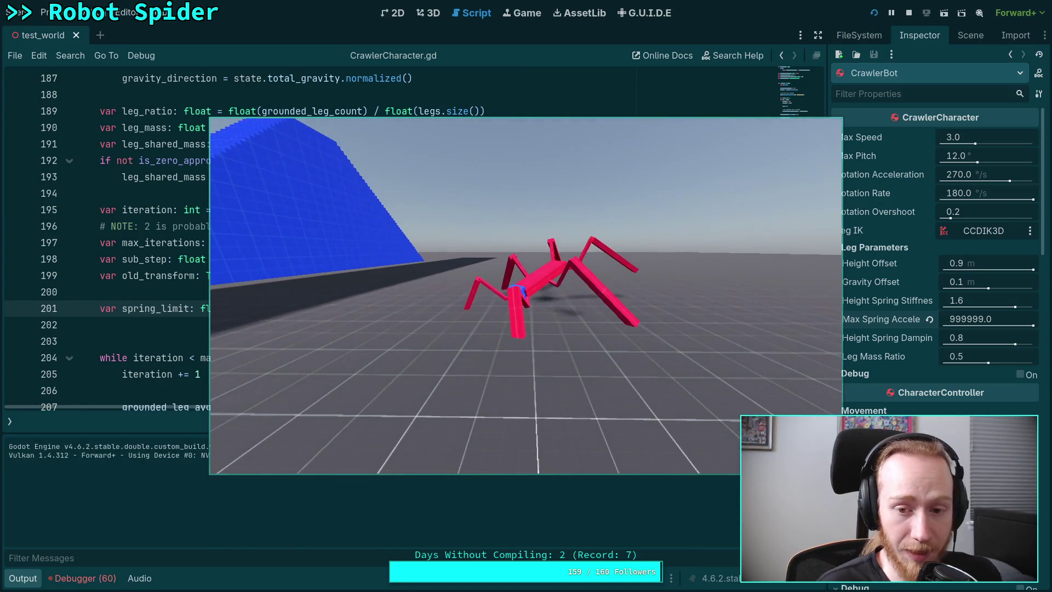
left_click(873, 13)
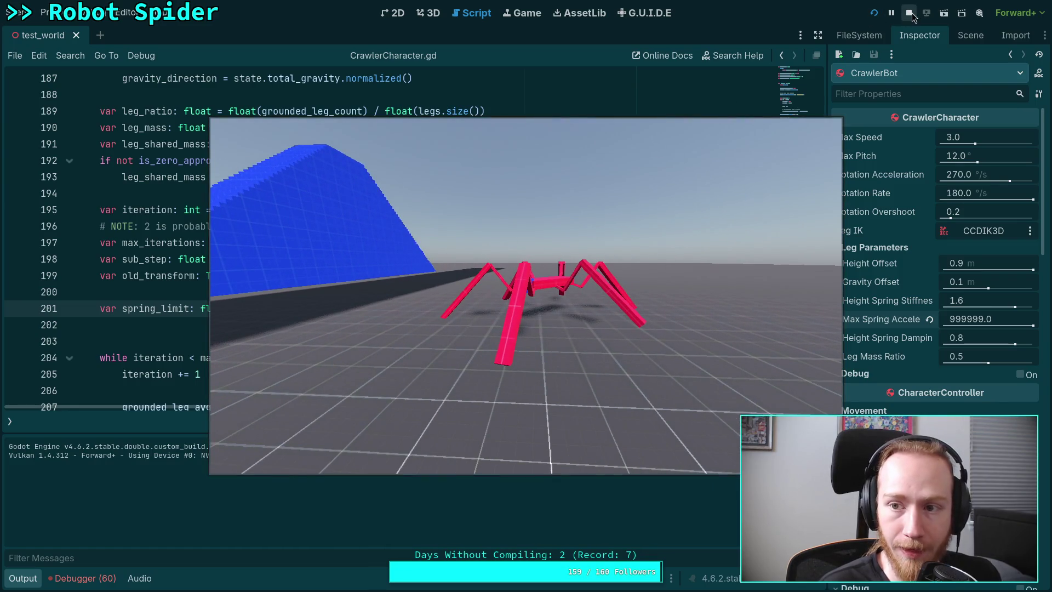
left_click(908, 13)
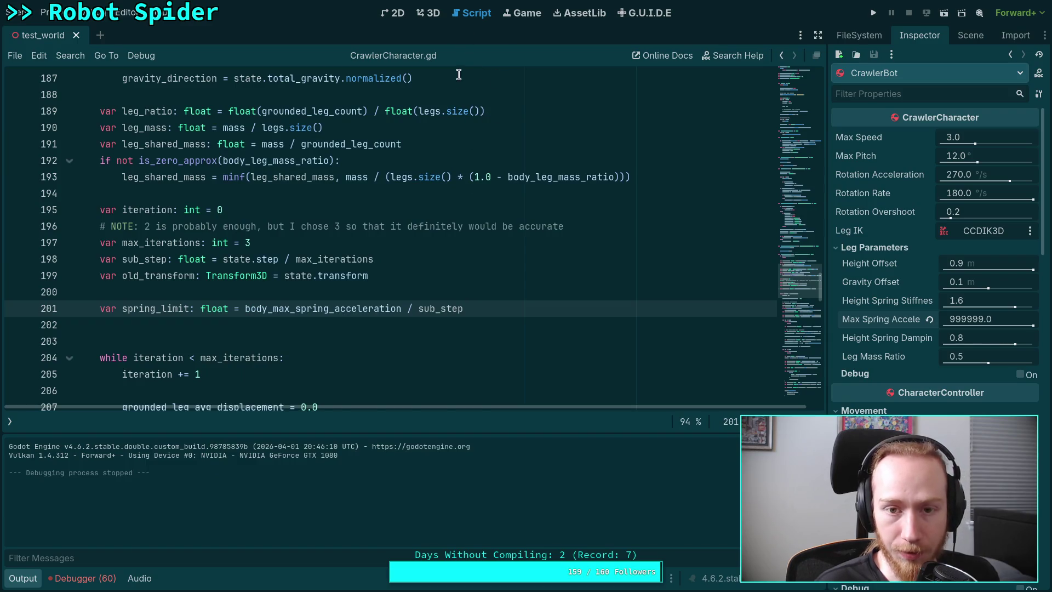
left_click(438, 18)
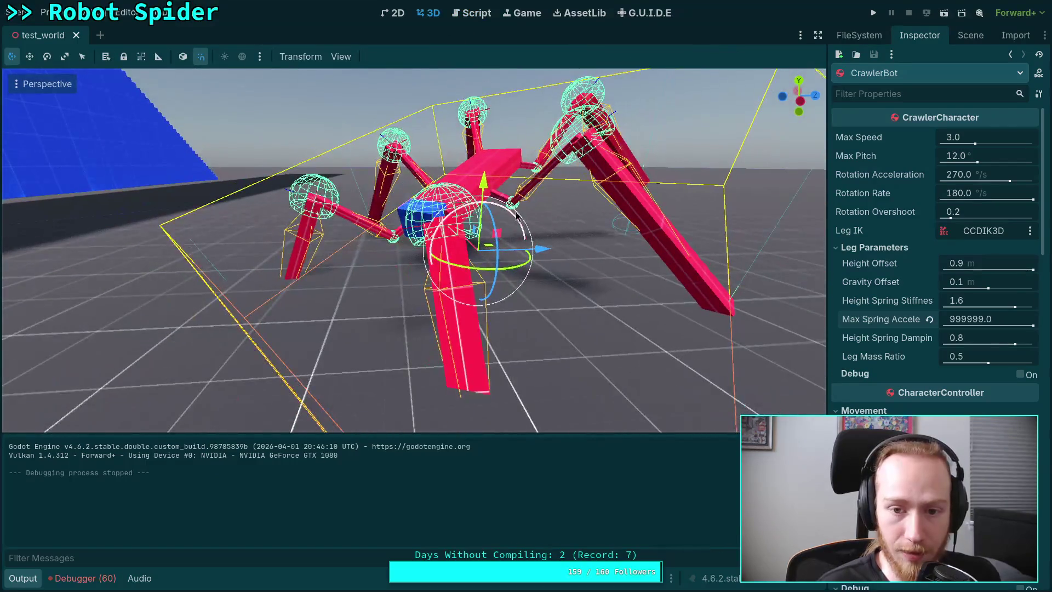
Rotate the spider robot in the 3D view and run two quick test runs.
left_click(513, 218)
mouse_move(513, 218)
left_mouse_down()
mouse_move(484, 229)
mouse_move(491, 219)
left_mouse_up()
scroll(491, 218, "down", 4)
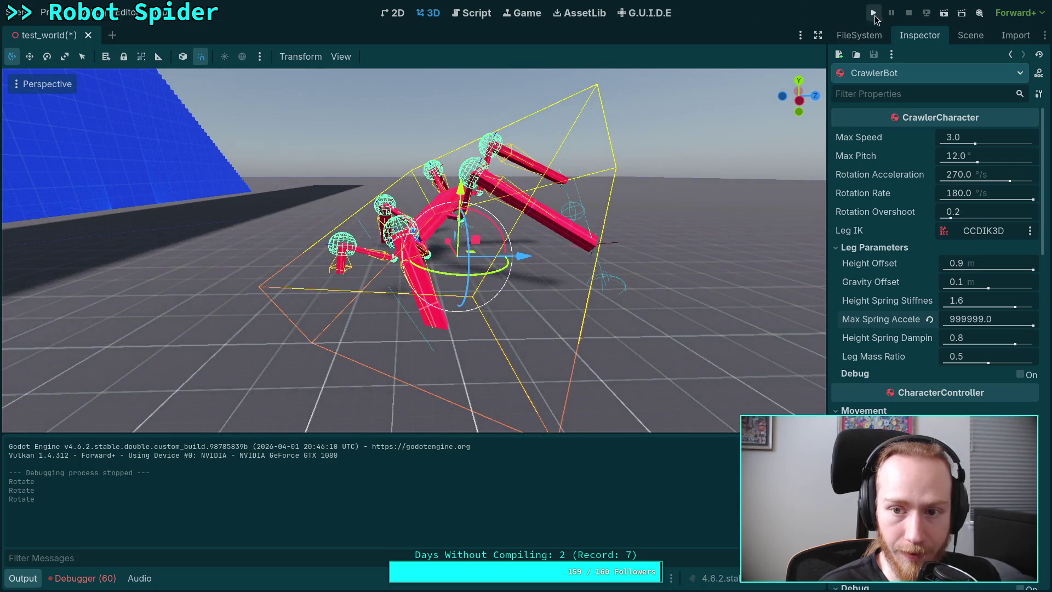
left_click(874, 15)
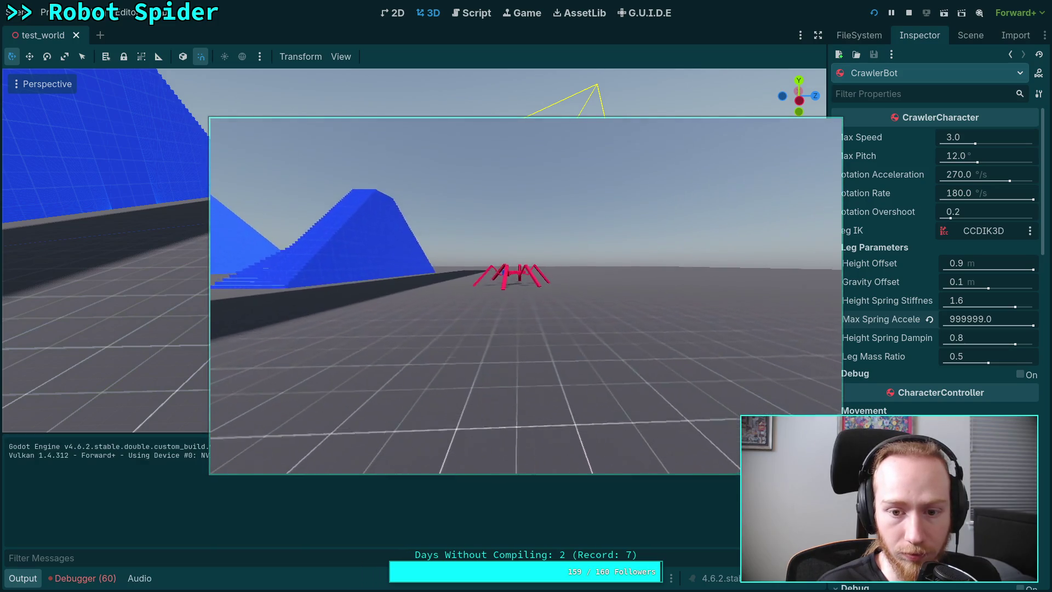
left_click(910, 15)
key("F5")
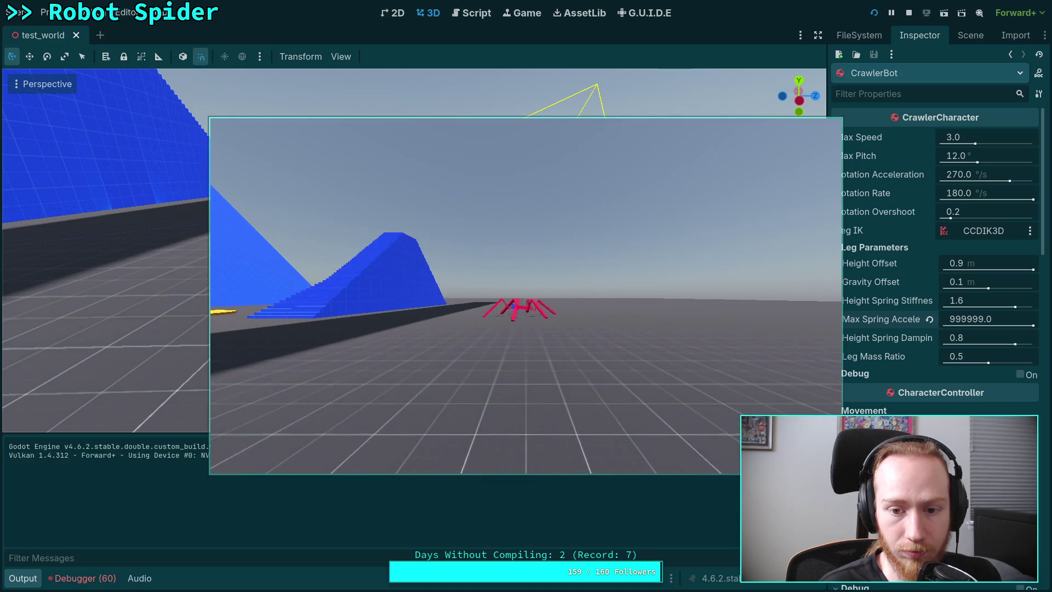
key("F8")
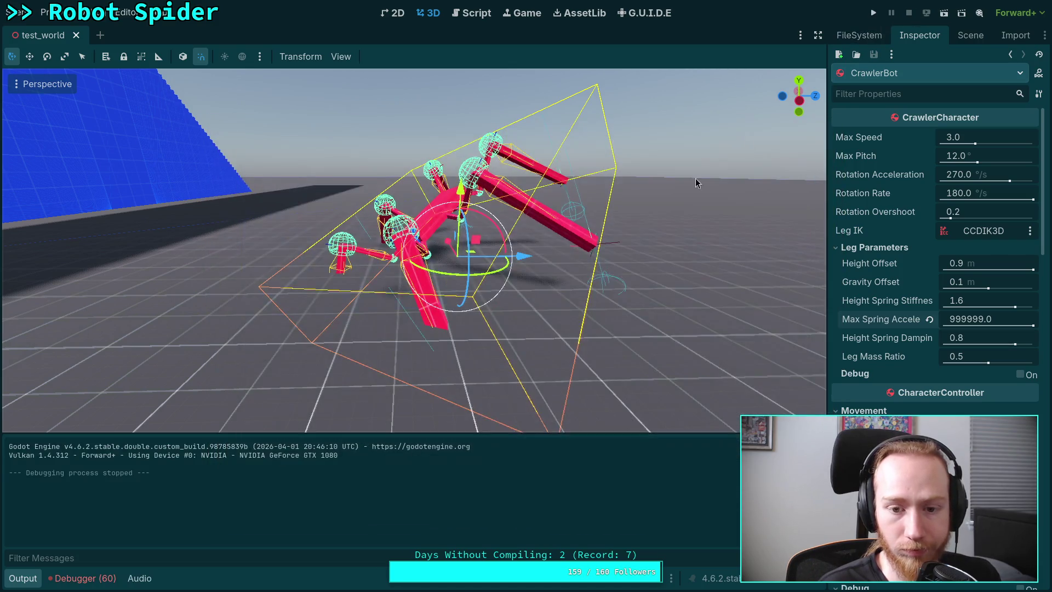
Reset the spider's rotation to 0,0,0, raise it to y 1.65 m, and run the scene.
left_click_drag(470, 222, 498, 208)
scroll(925, 385, "down", 15)
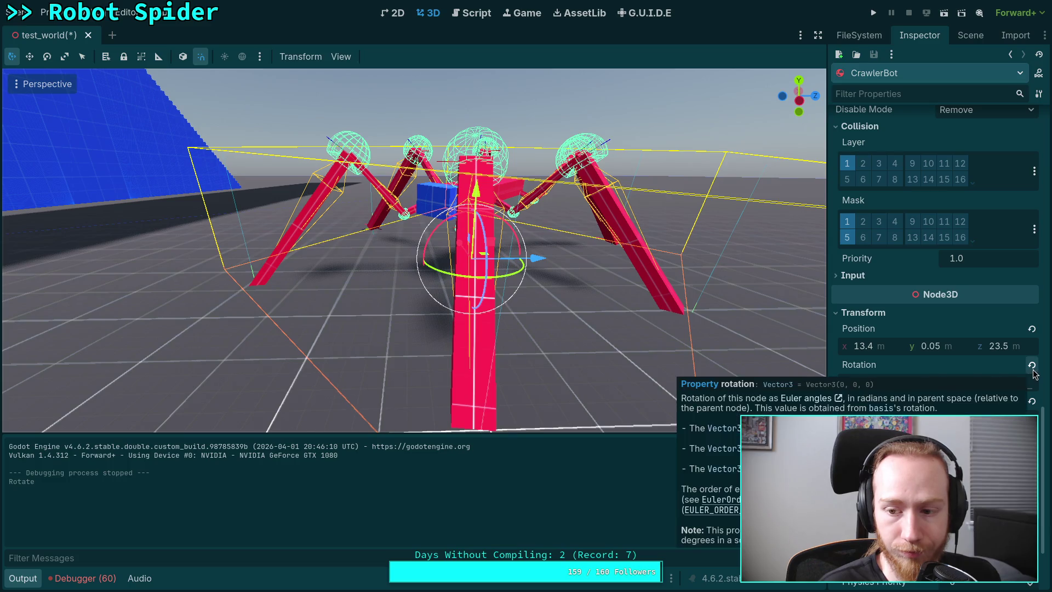
left_click(1031, 366)
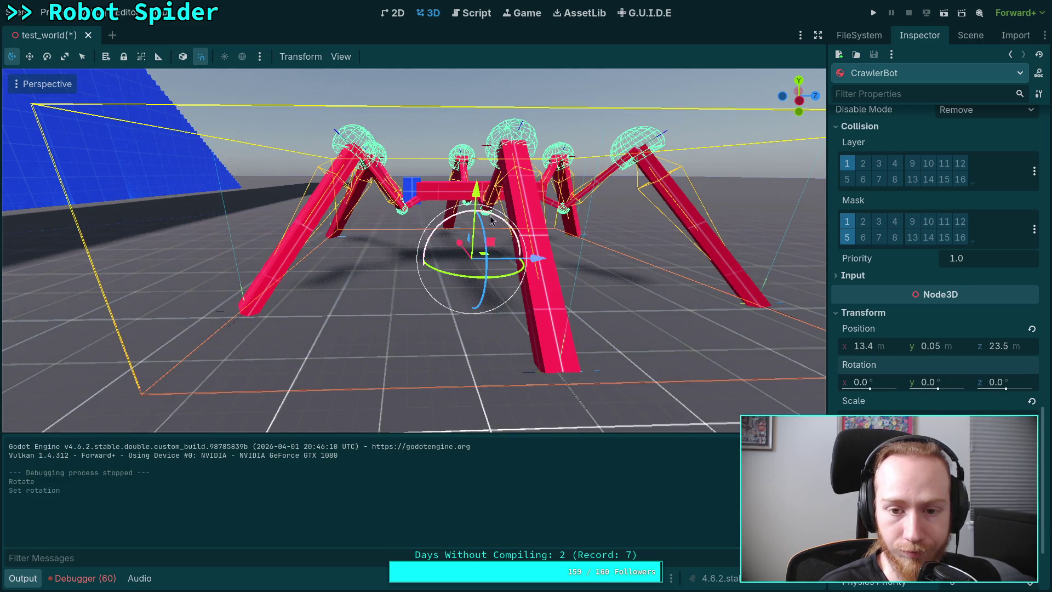
left_click_drag(491, 221, 492, 101)
scroll(499, 232, "down", 3)
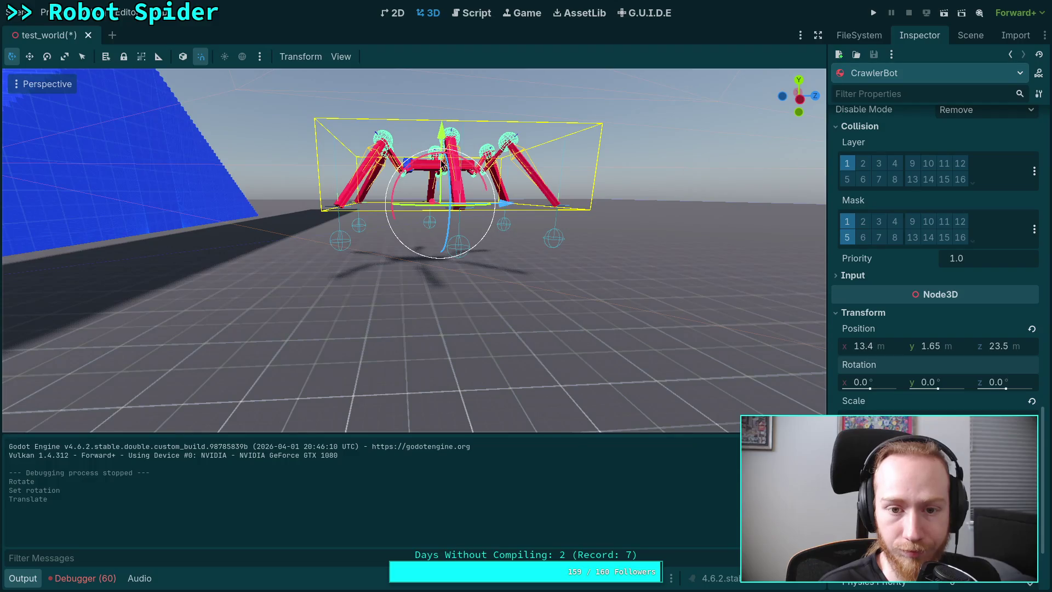
left_click(872, 15)
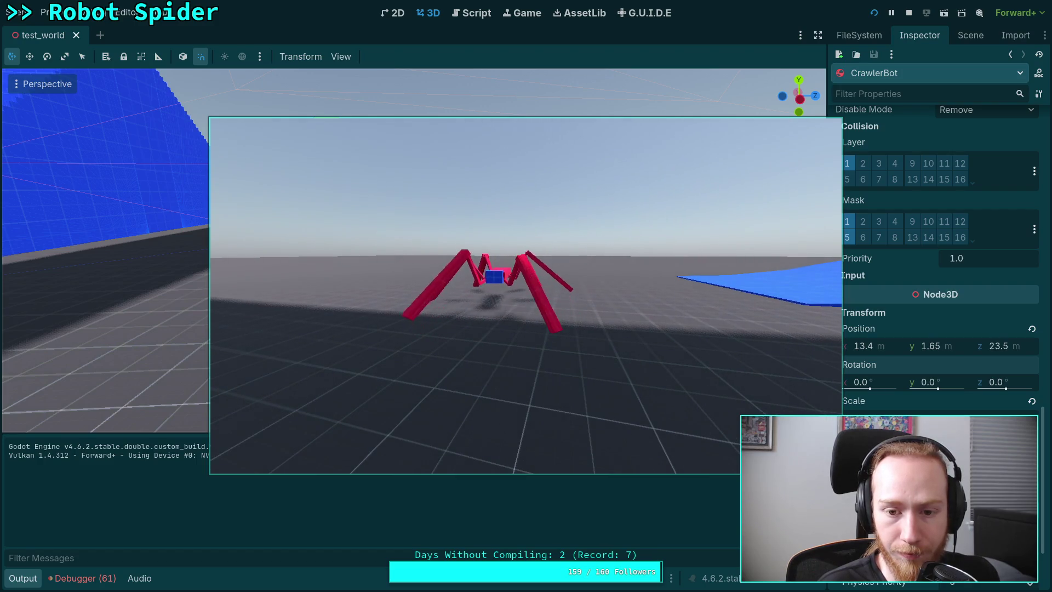
Turn the spider 90° on Y, lower it to y -0.55, save, and test-run the scene.
key("F8")
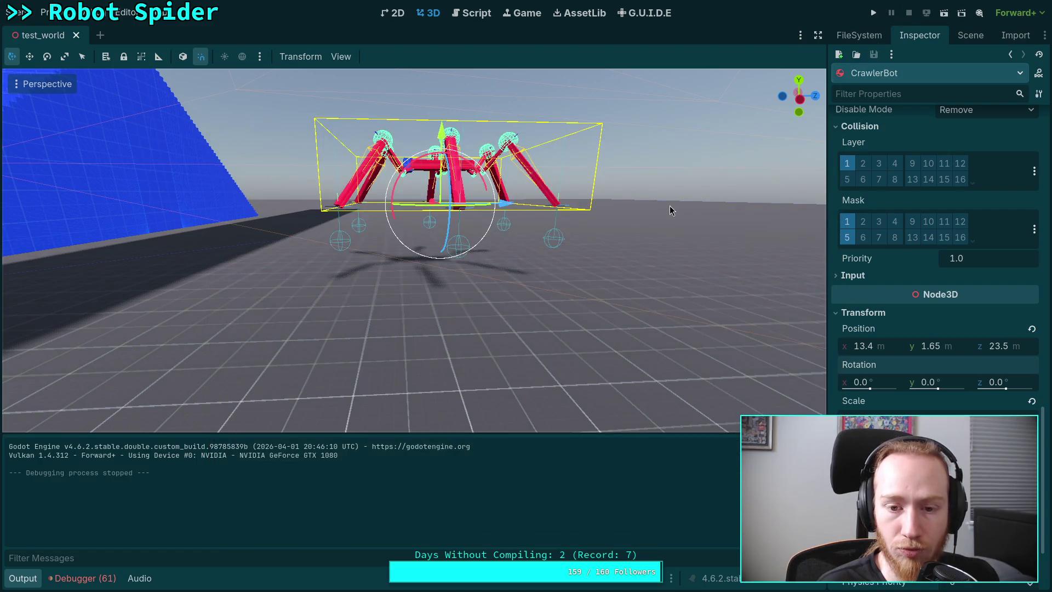
left_click_drag(444, 218, 448, 246)
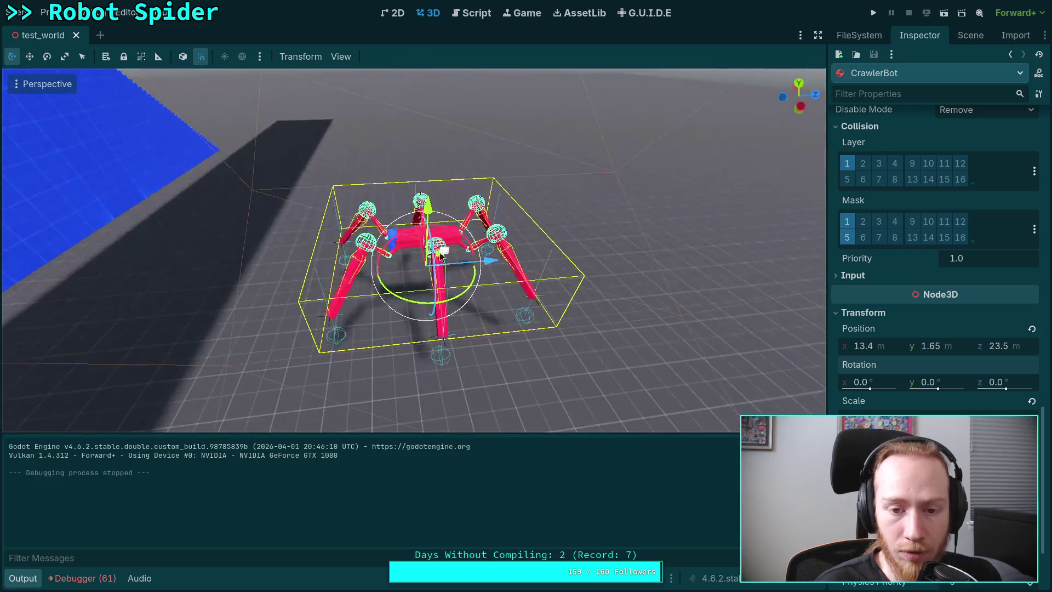
left_click_drag(417, 300, 498, 289)
scroll(499, 289, "up", 5)
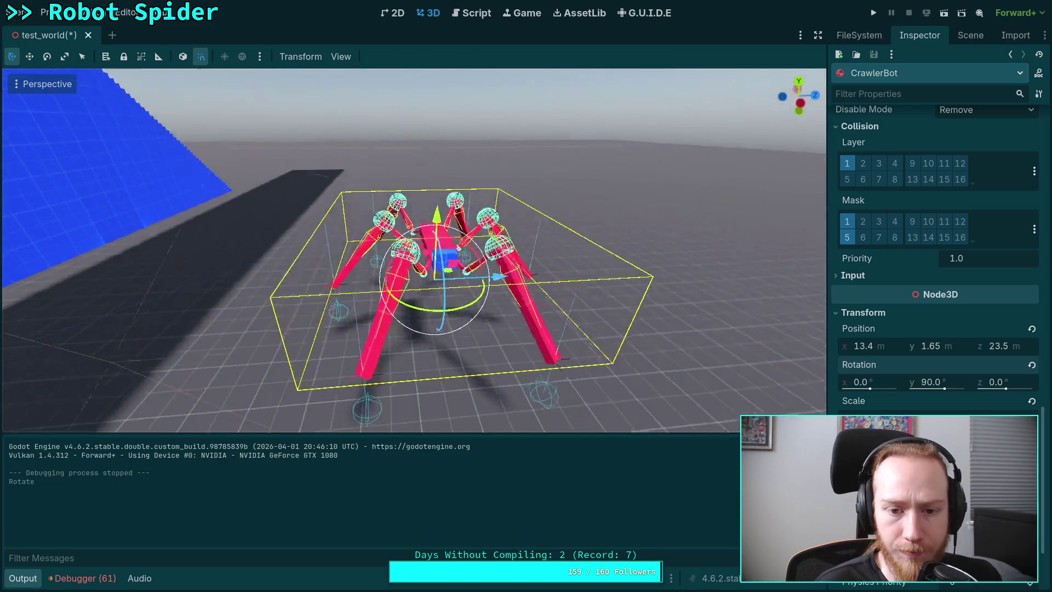
mouse_move(455, 210)
left_mouse_down()
mouse_move(463, 370)
mouse_move(465, 283)
mouse_move(471, 295)
left_mouse_up()
scroll(465, 283, "down", 2)
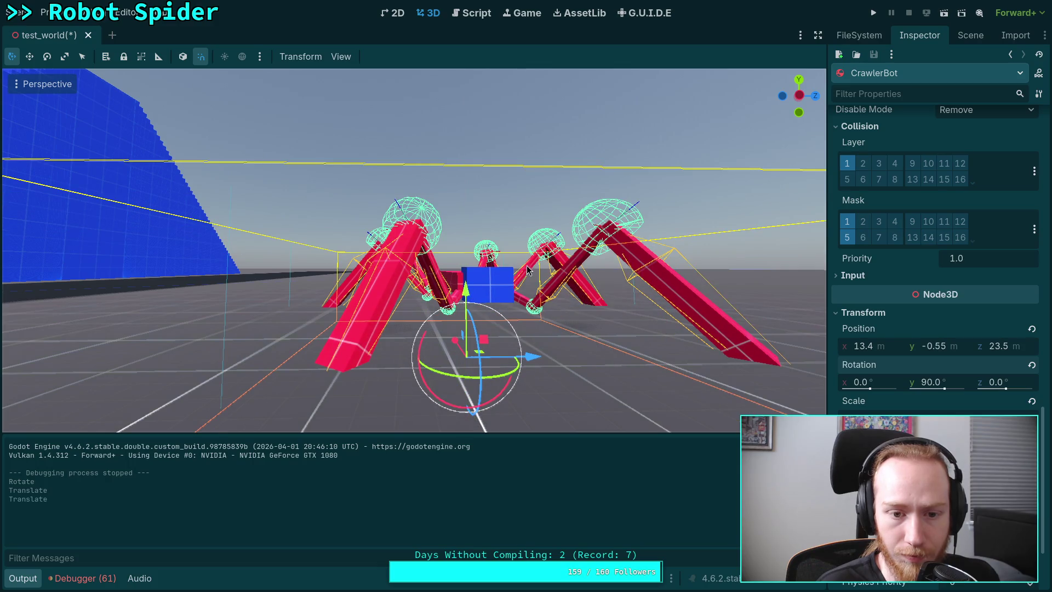
key("ctrl+s")
left_click(873, 13)
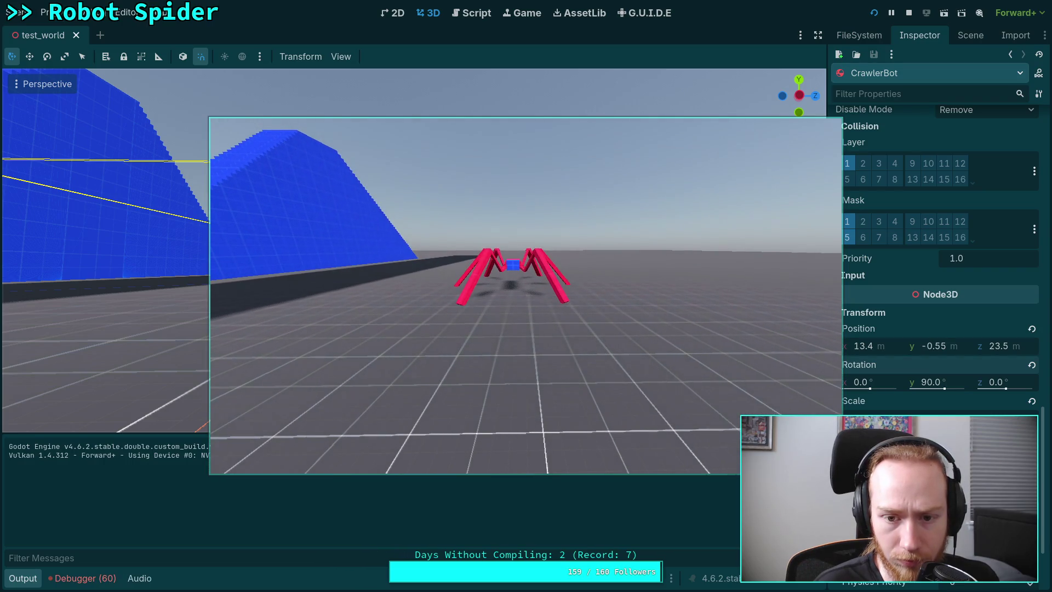
left_click(908, 13)
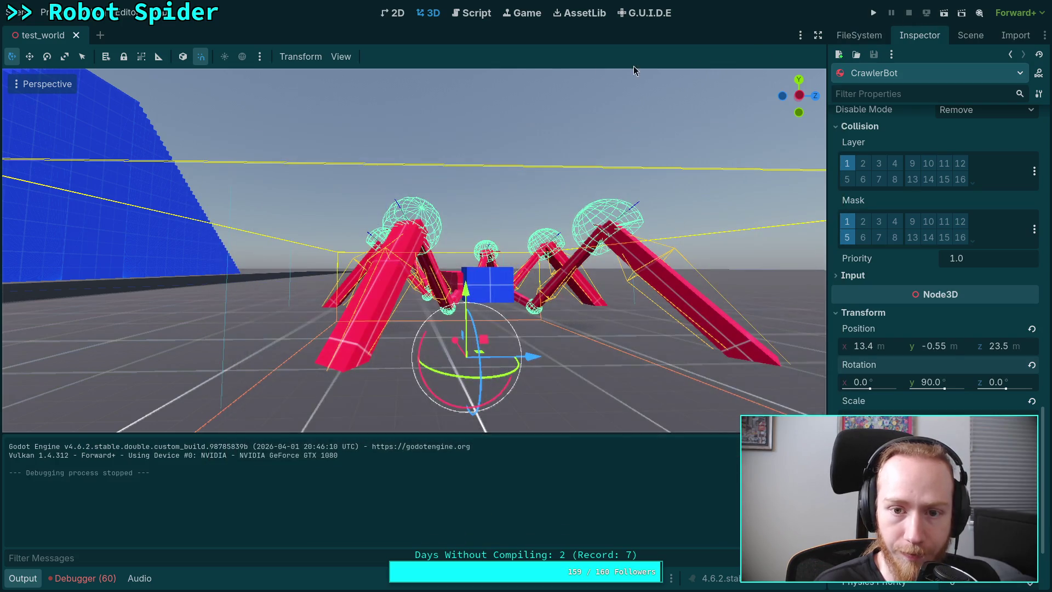
Move the Player next to the spider, test again, and return to CrawlerCharacter.gd.
left_click(474, 14)
left_click(427, 12)
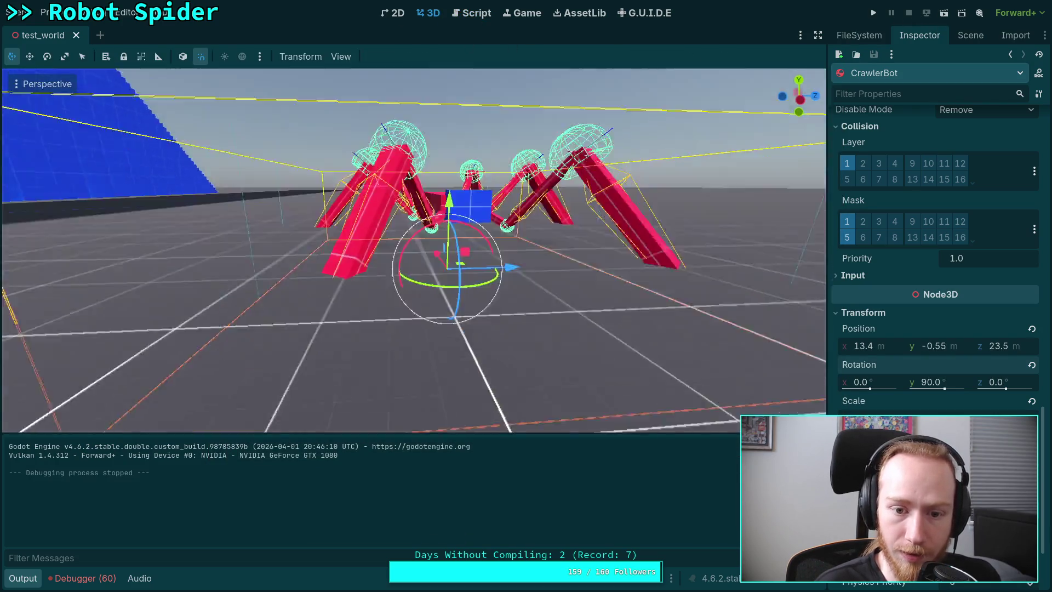
left_click(532, 192)
mouse_move(532, 193)
left_mouse_down()
mouse_move(502, 186)
mouse_move(396, 256)
mouse_move(280, 284)
left_mouse_up()
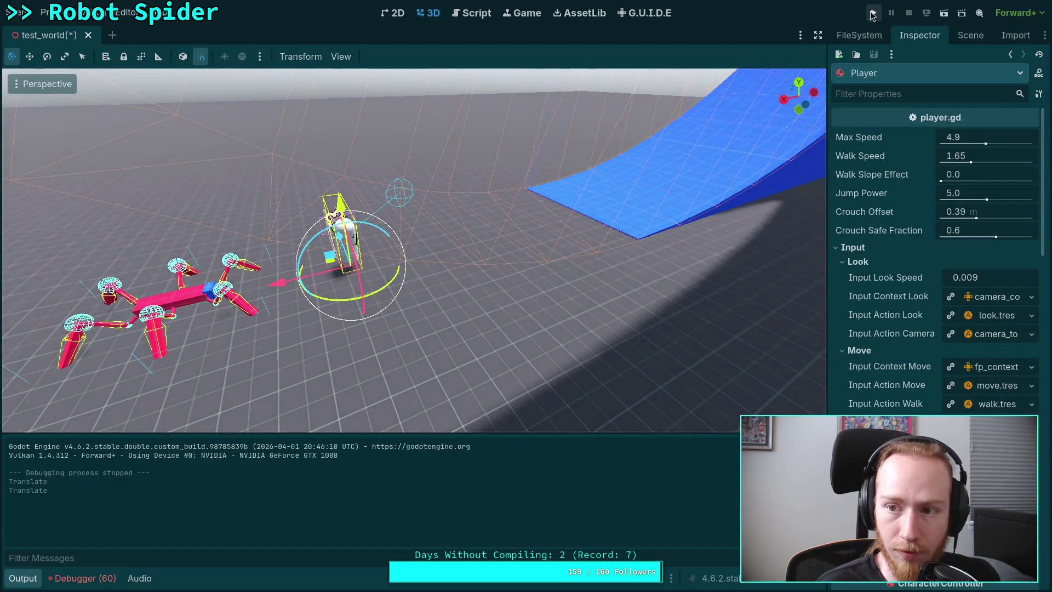
left_click(873, 13)
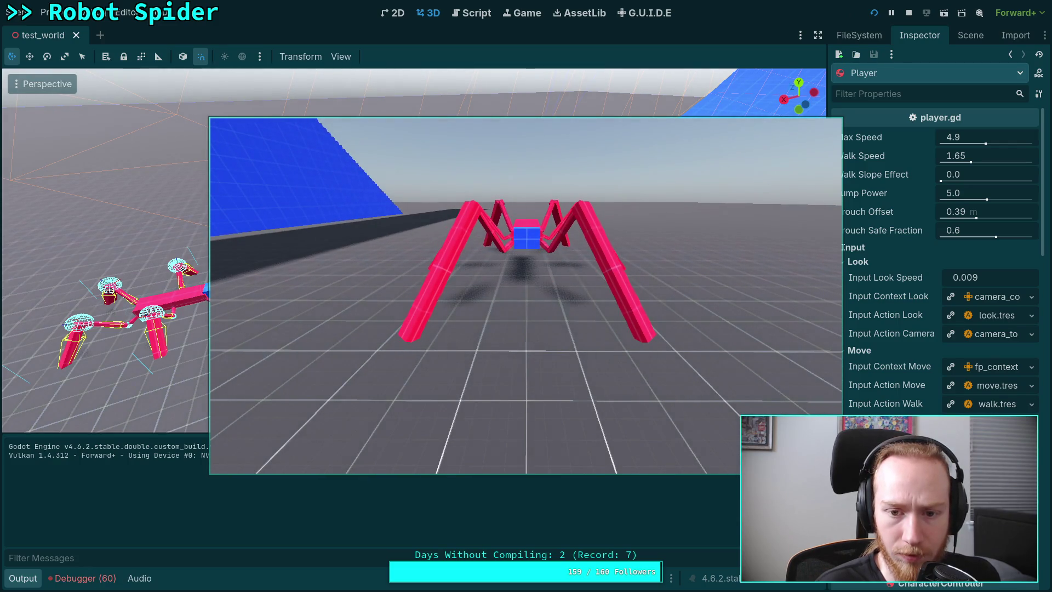
left_click(909, 13)
left_click(471, 13)
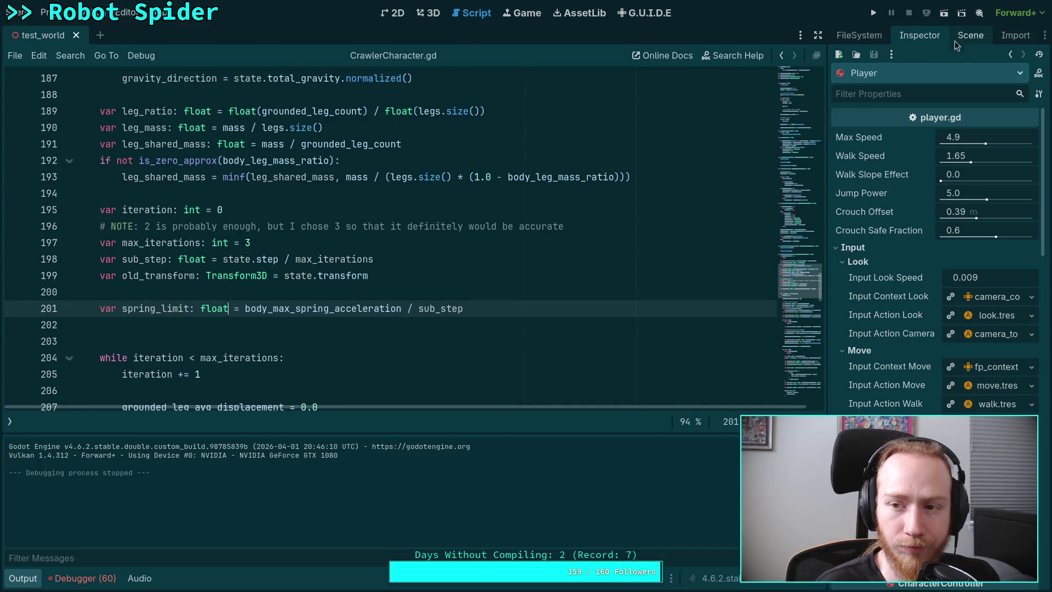
Set CrawlerBot's Max Spring Acceleration from 999999.0 to 1.0, save, and run a short test.
left_click(969, 35)
left_click(866, 381)
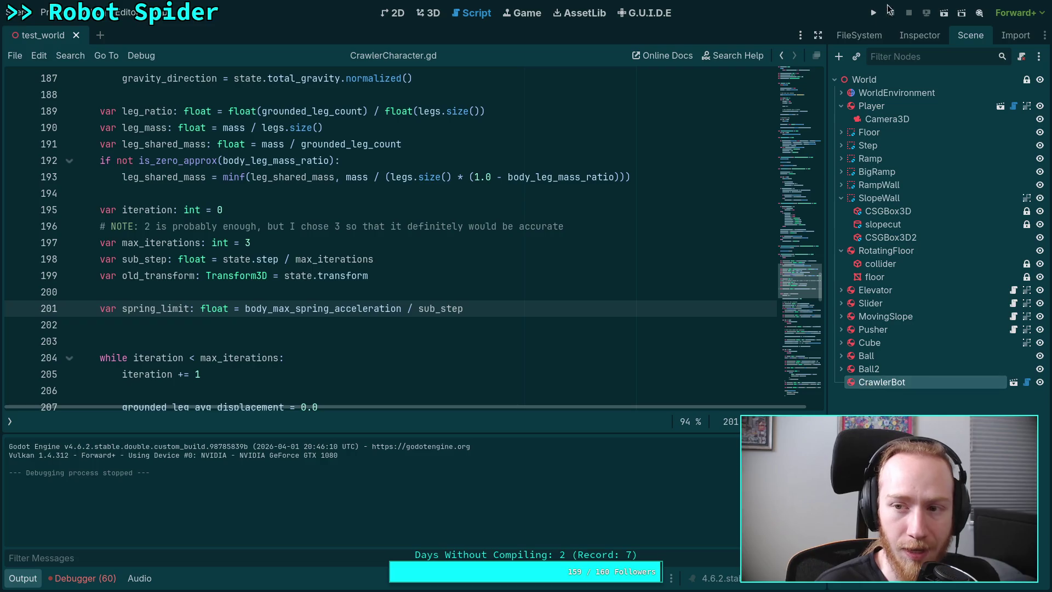
left_click(920, 35)
scroll(906, 287, "up", 10)
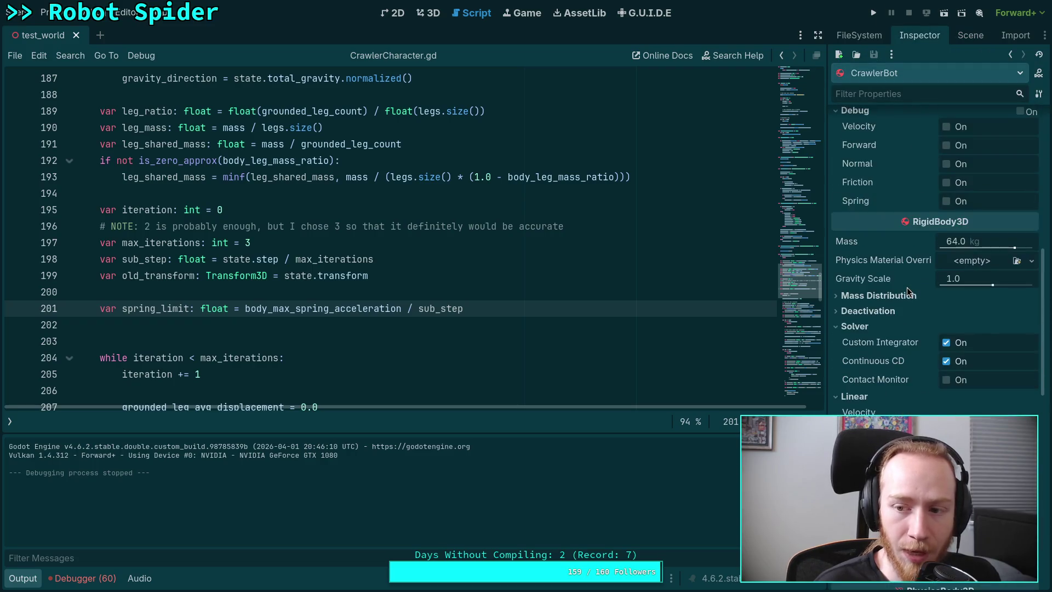
scroll(906, 287, "up", 8)
left_click(929, 318)
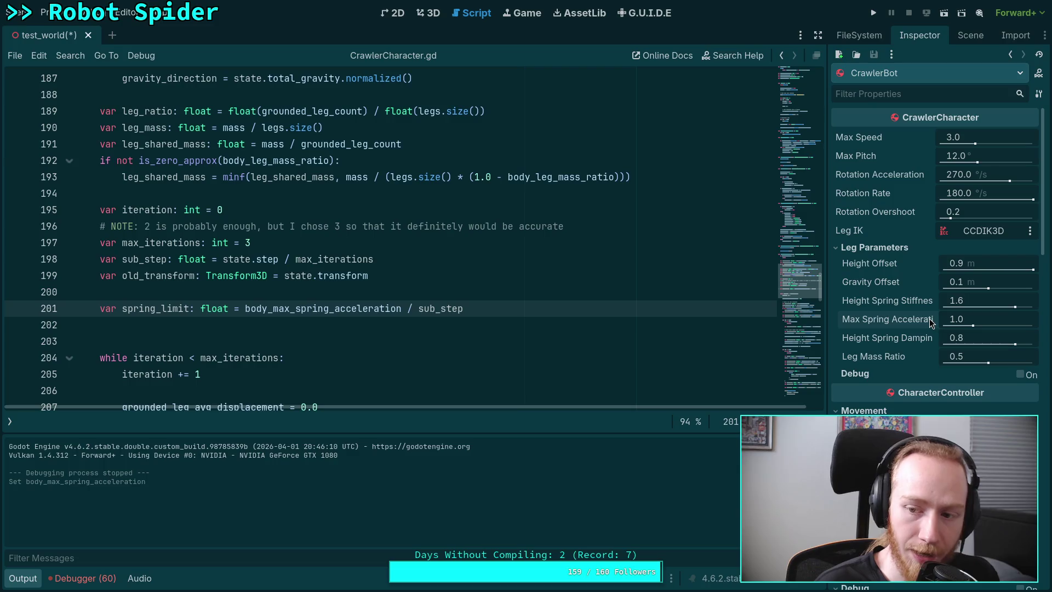
key("ctrl+s")
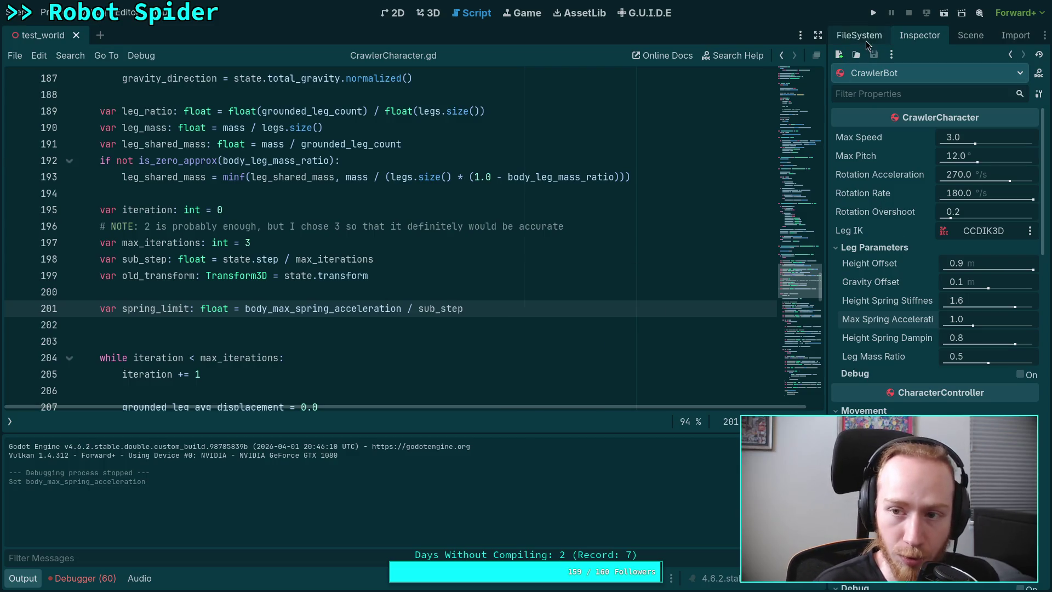
key("F5")
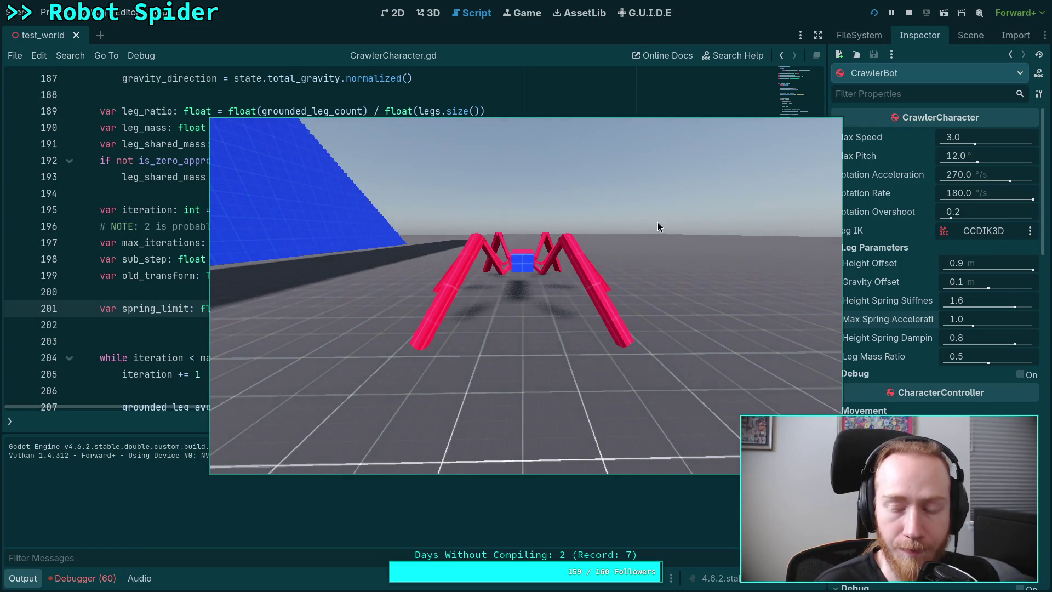
left_click(905, 16)
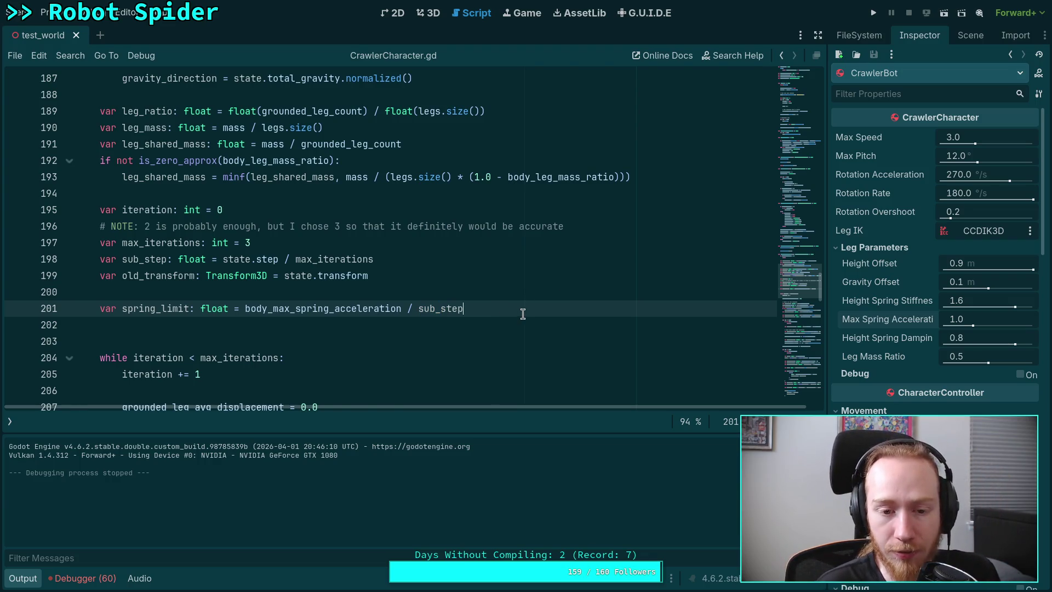
Collapse the Output panel and locate the spring_limit clamp bounds in the spring force code.
scroll(523, 313, "down", 5)
left_click(32, 584)
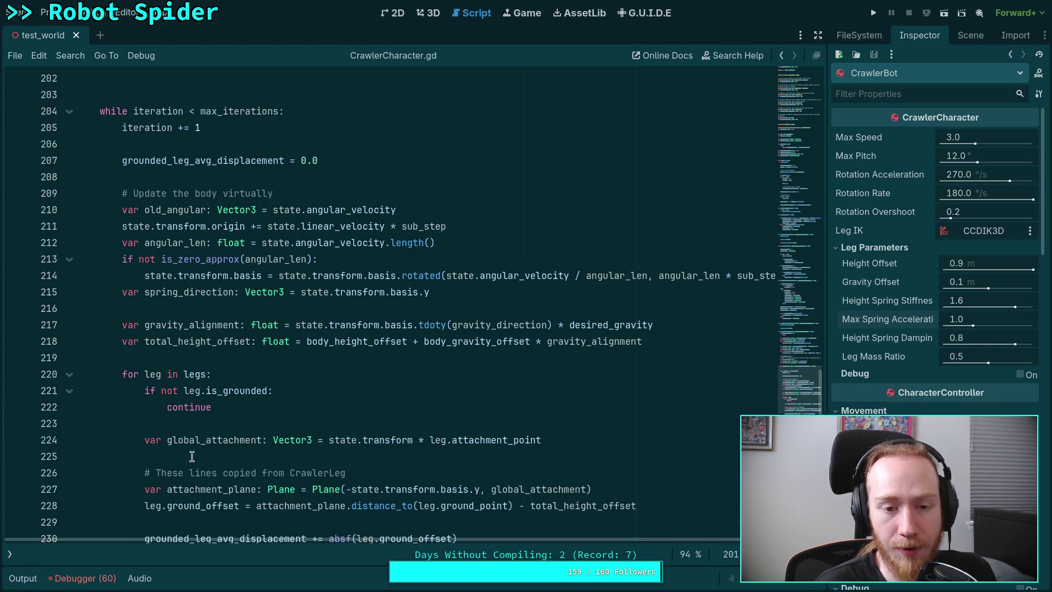
scroll(261, 443, "up", 4)
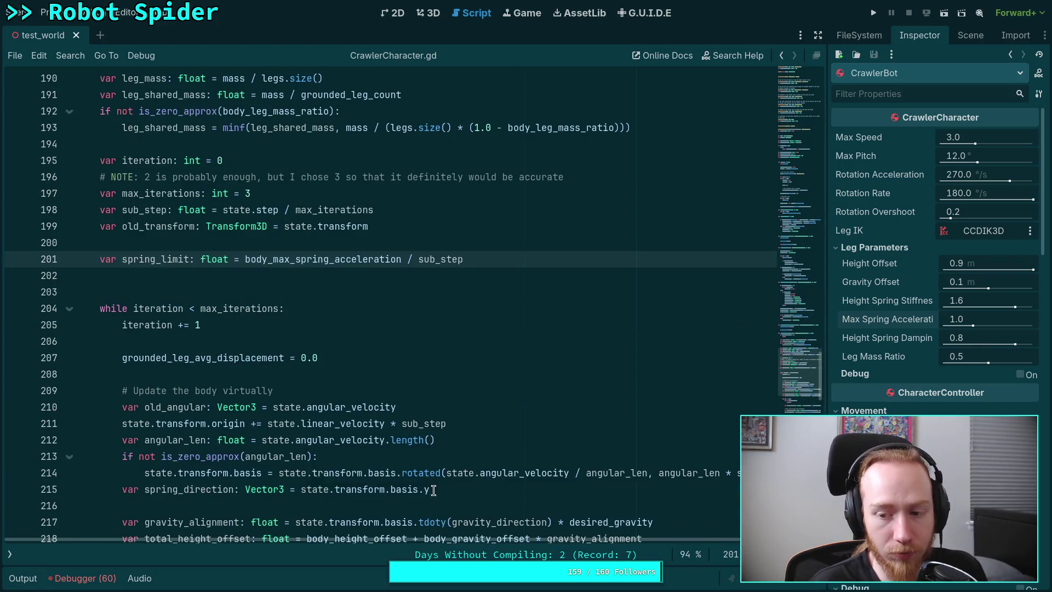
scroll(437, 431, "down", 12)
scroll(421, 416, "up", 3)
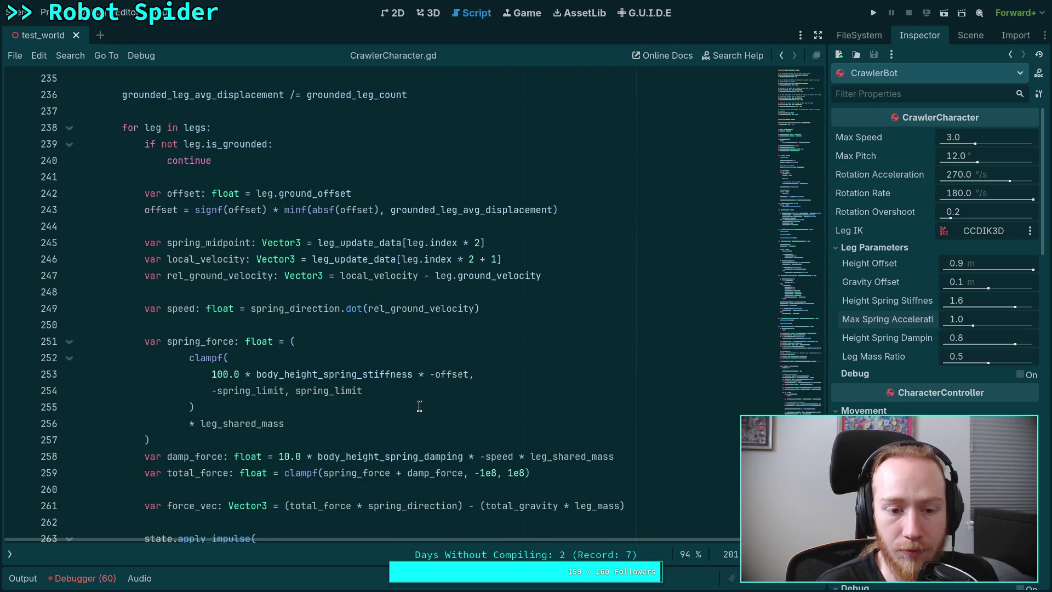
scroll(419, 406, "down", 2)
left_click_drag(474, 274, 212, 274)
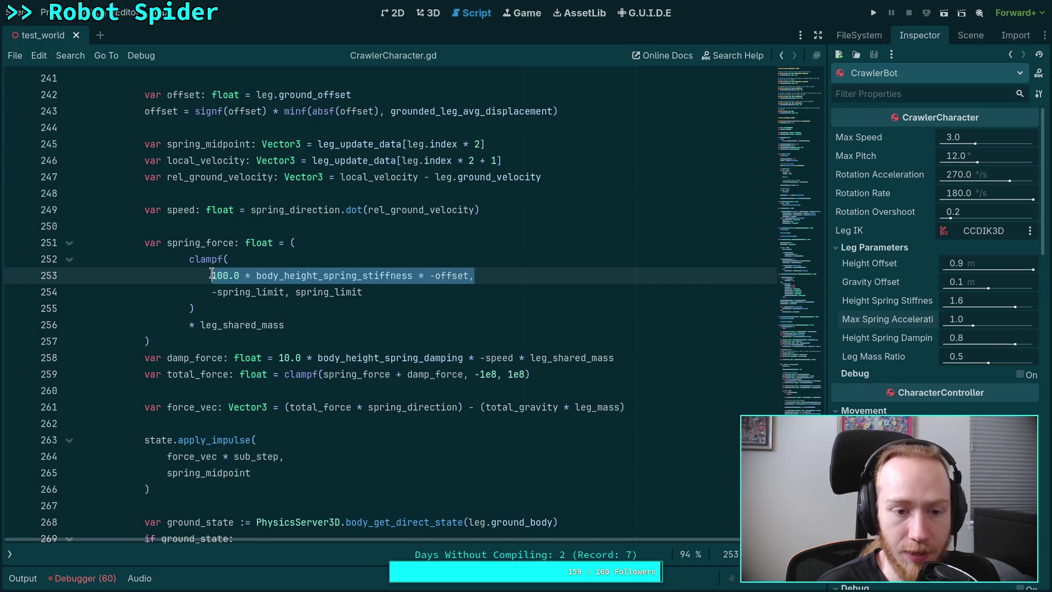
scroll(315, 339, "down", 3)
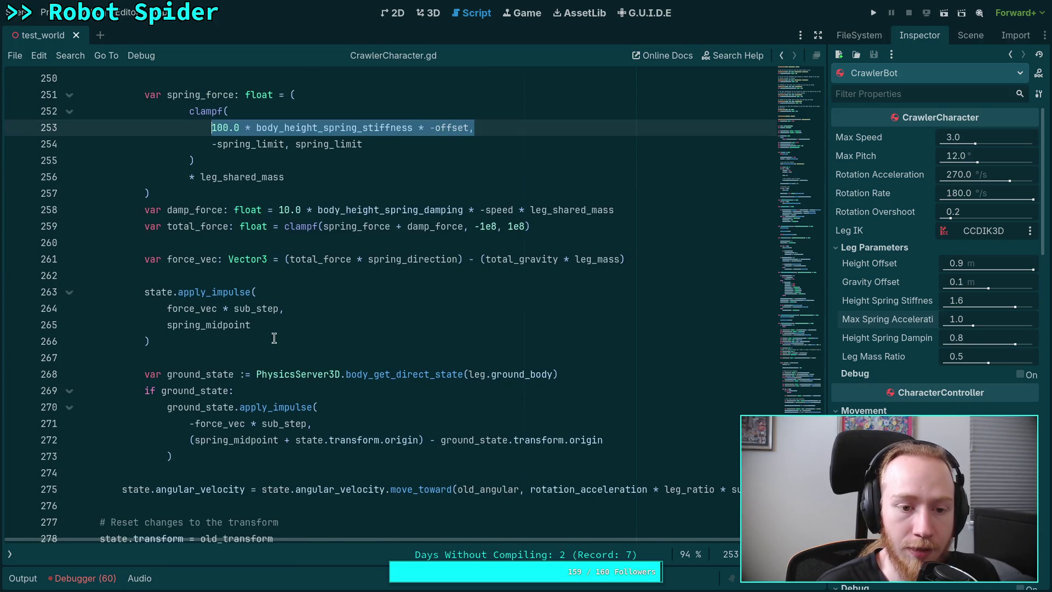
scroll(274, 335, "up", 2)
mouse_move(233, 406)
left_mouse_down()
mouse_move(275, 403)
mouse_move(234, 407)
left_mouse_up()
scroll(244, 383, "up", 1)
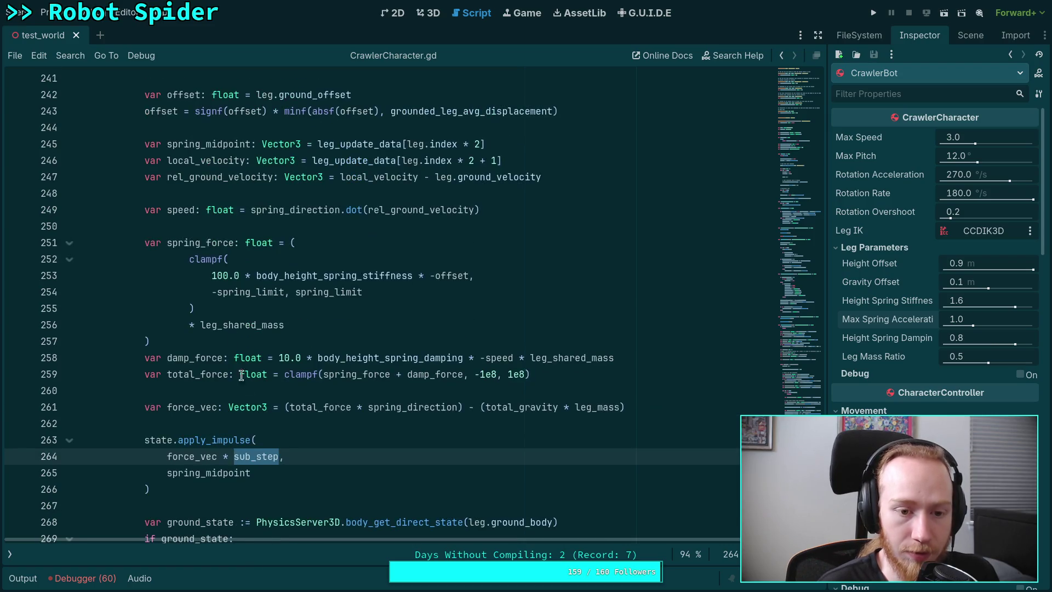
mouse_move(200, 276)
left_mouse_down()
mouse_move(362, 292)
mouse_move(211, 292)
left_mouse_up()
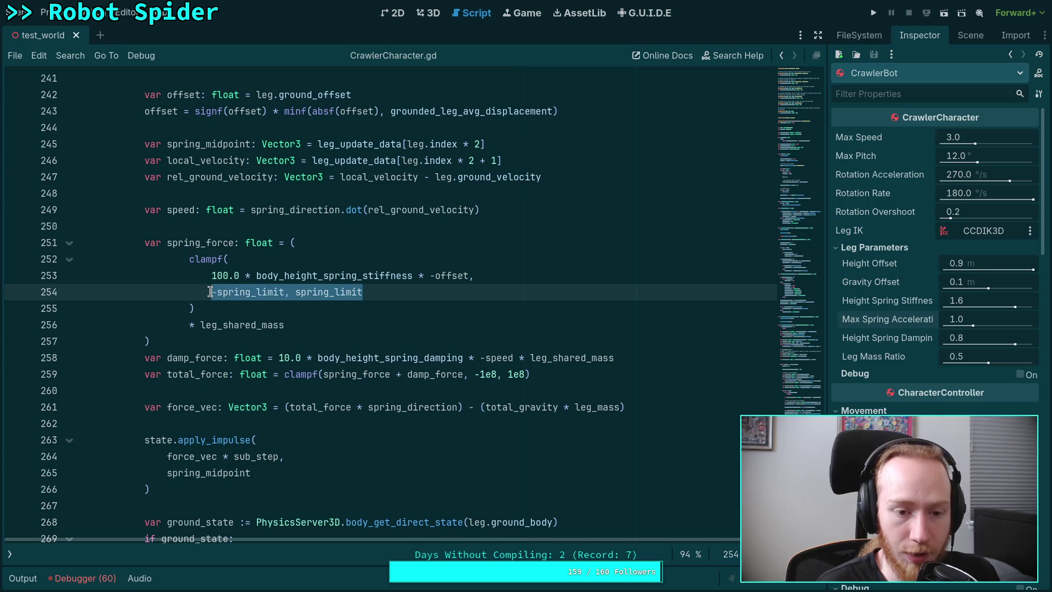
Strip the / sub_step division from spring_limit and cut out body_max_spring_acceleration.
scroll(456, 418, "up", 2)
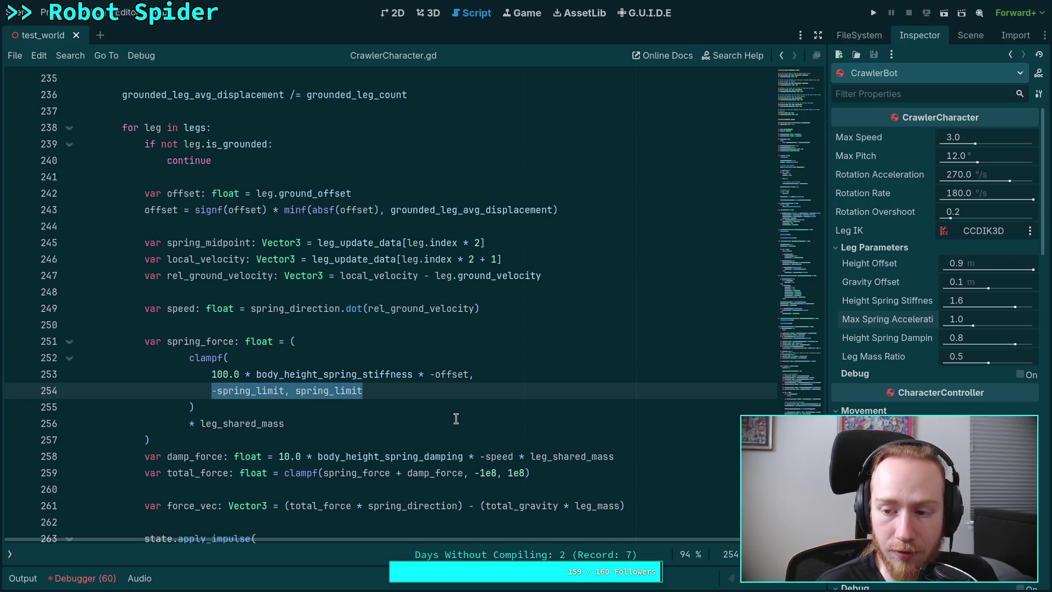
scroll(456, 419, "up", 16)
left_click_drag(403, 309, 479, 308)
key("BackSpace")
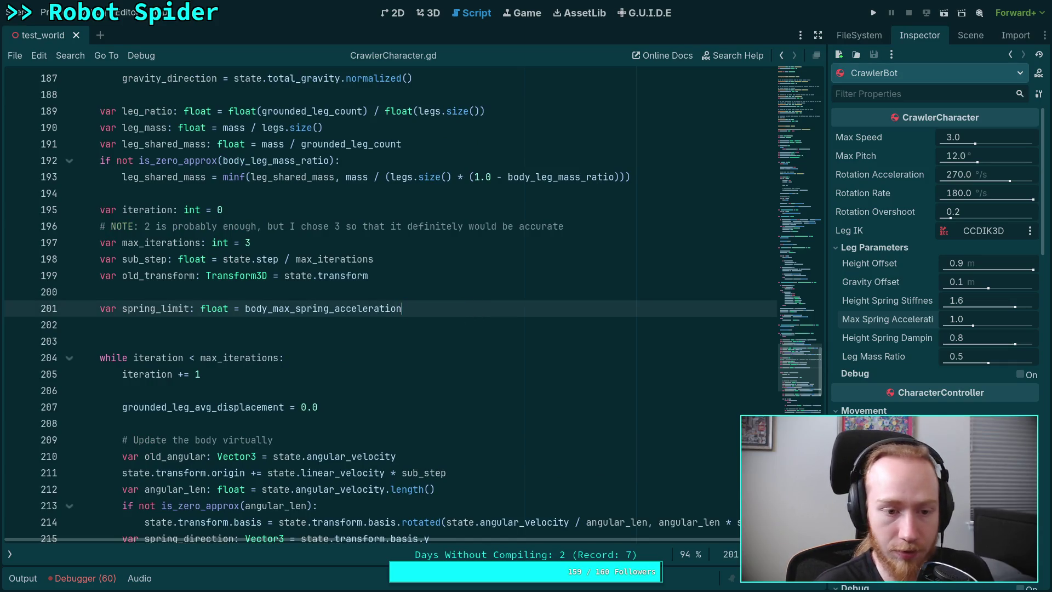
double_click(364, 310)
key("ctrl+c")
key("BackSpace")
Replace both spring_limit bounds in the clampf call with body_max_spring_acceleration.
scroll(408, 376, "down", 8)
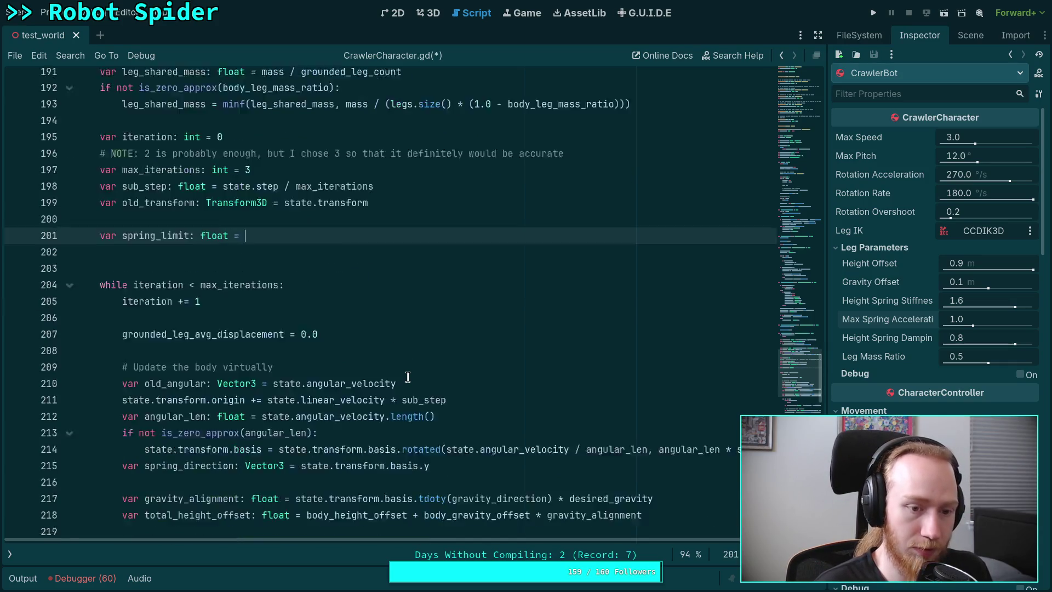
scroll(407, 376, "down", 1)
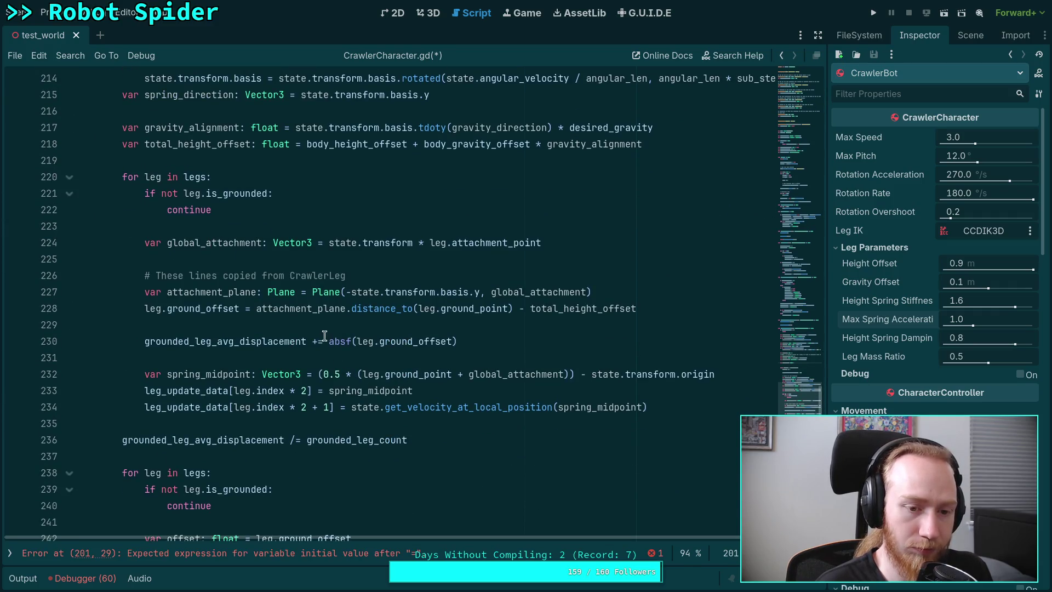
scroll(404, 326, "down", 8)
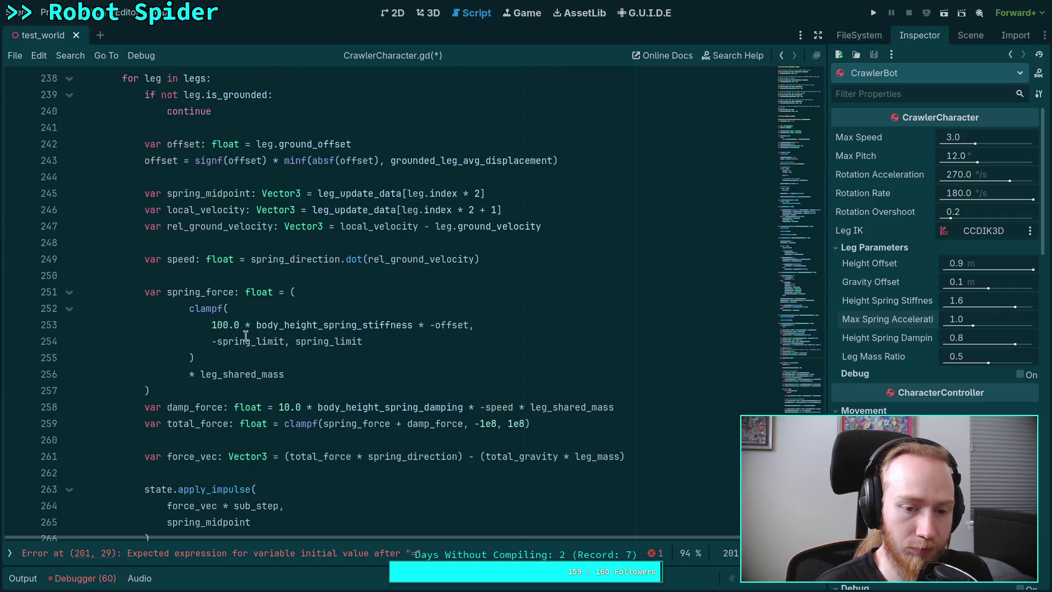
double_click(244, 340)
key("ctrl+v")
key("ctrl+Right")
key("ctrl+shift+Right")
key("ctrl+v")
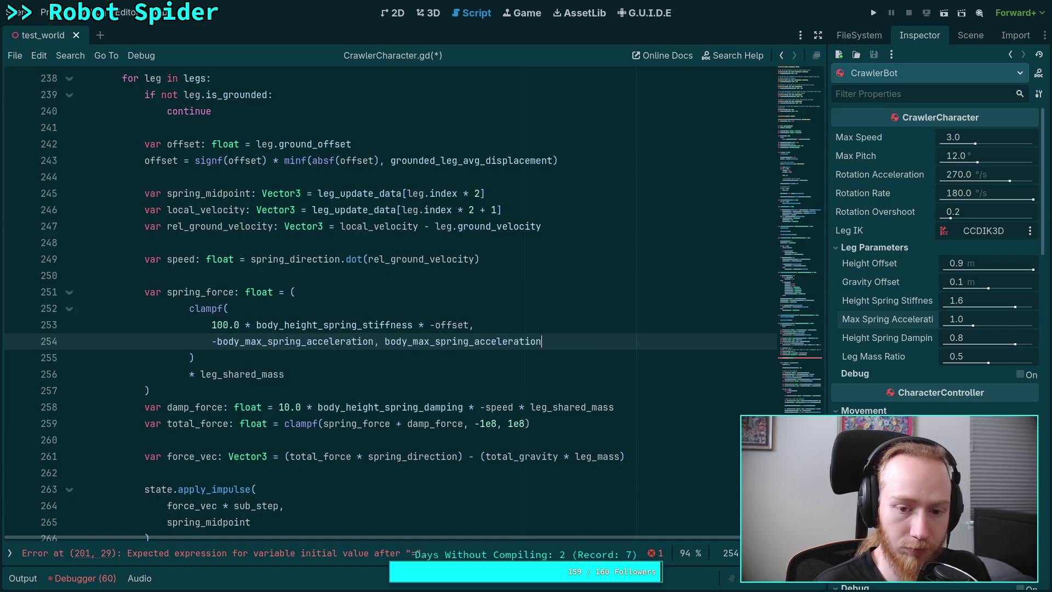
Delete the leftover var spring_limit line, save the script, and run the project.
scroll(312, 340, "up", 15)
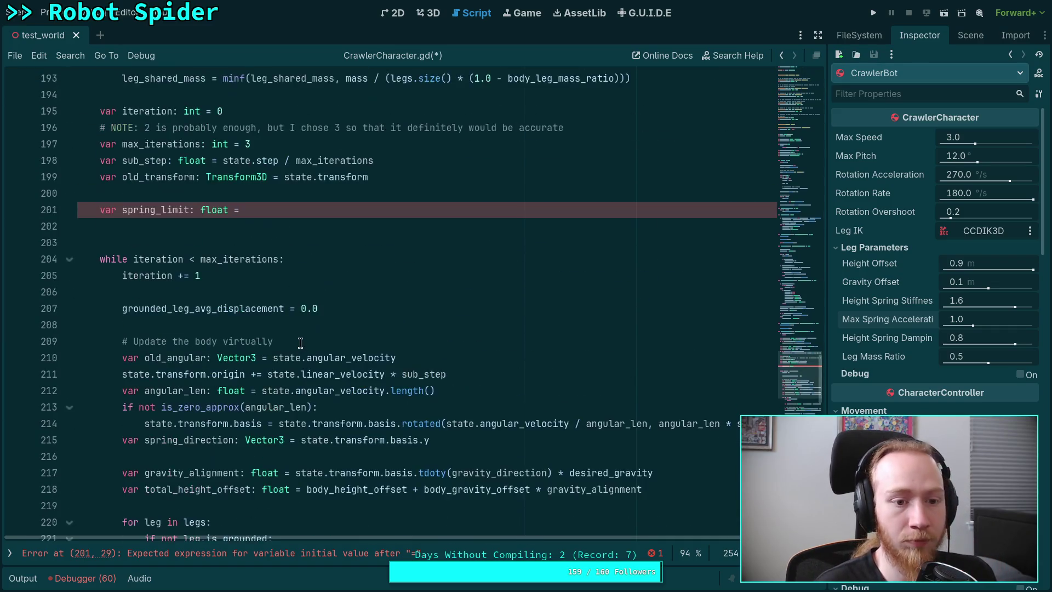
key("ctrl+shift+k")
key("BackSpace")
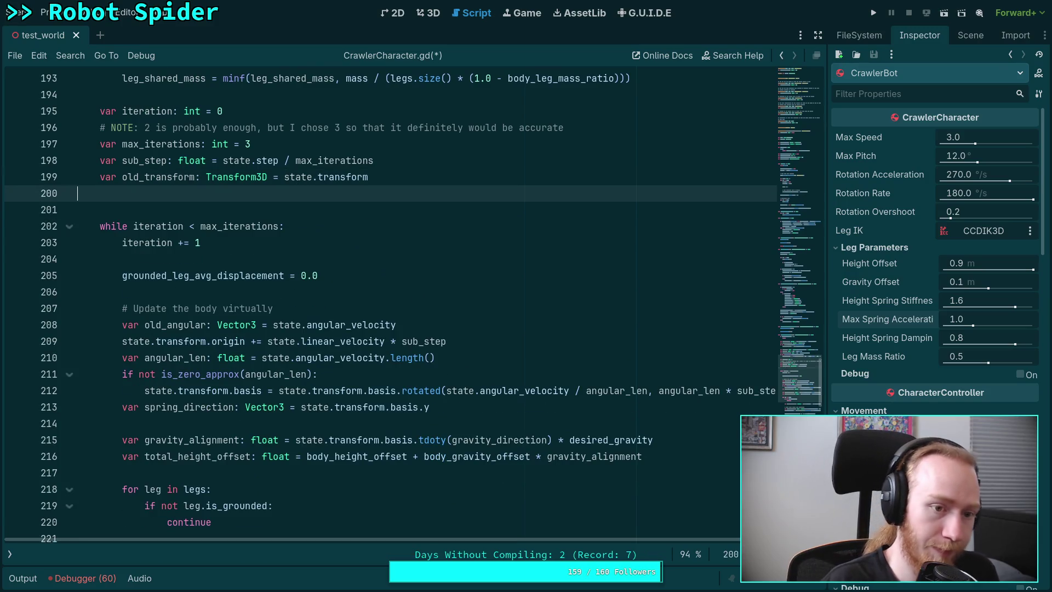
key("BackSpace")
key("ctrl+s")
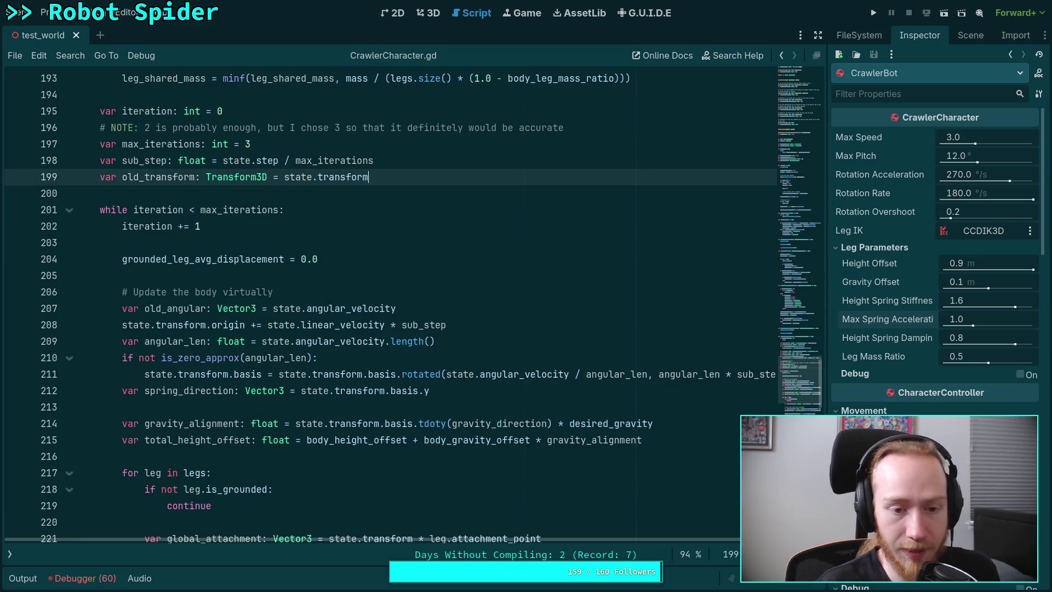
scroll(386, 296, "down", 20)
scroll(392, 307, "up", 3)
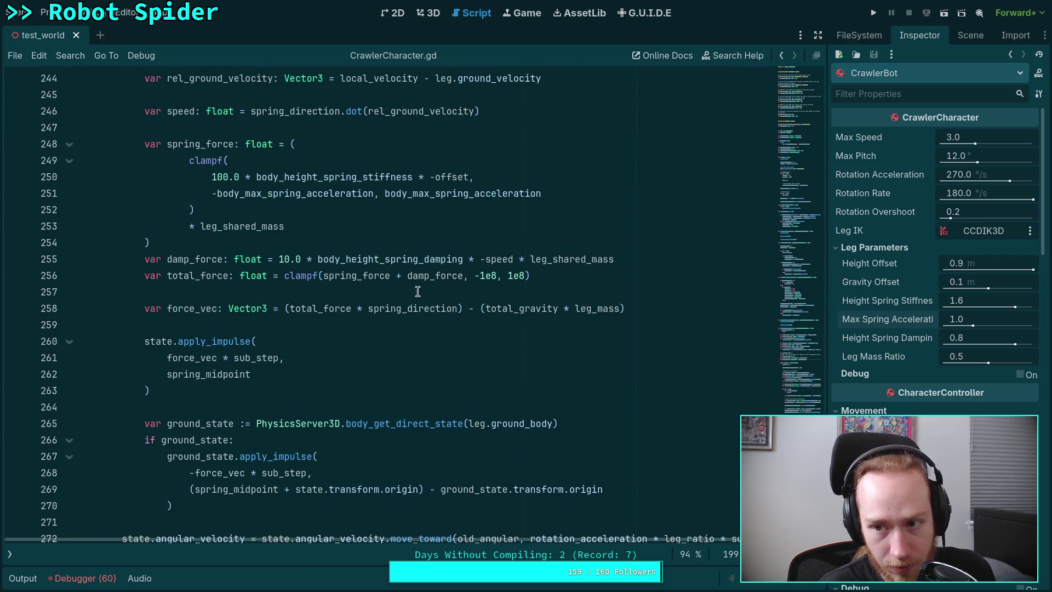
left_click(873, 13)
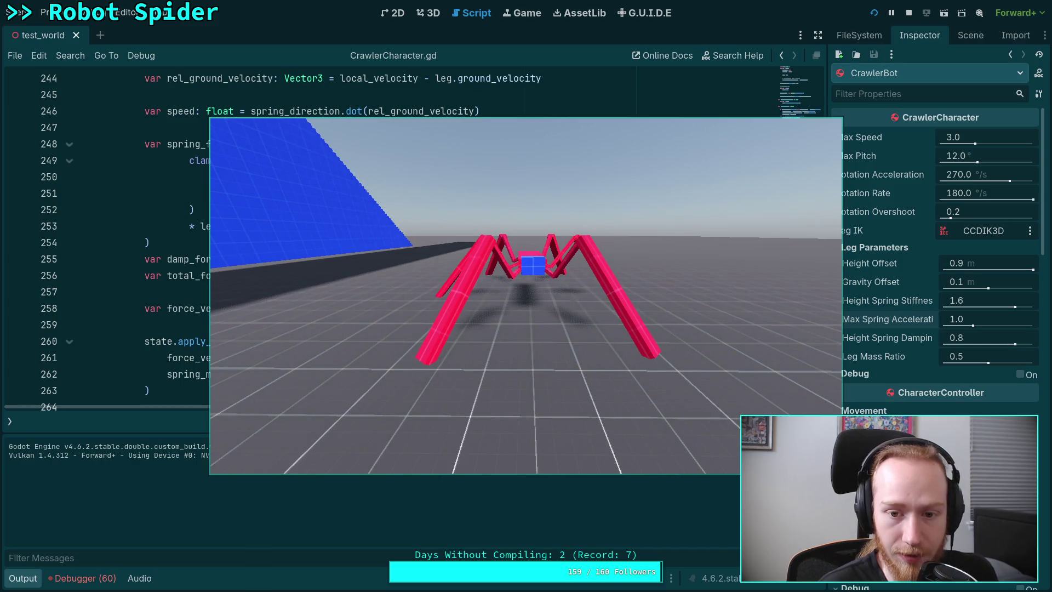
Stop the game, rerun the spider test, and stop it again.
left_click(909, 15)
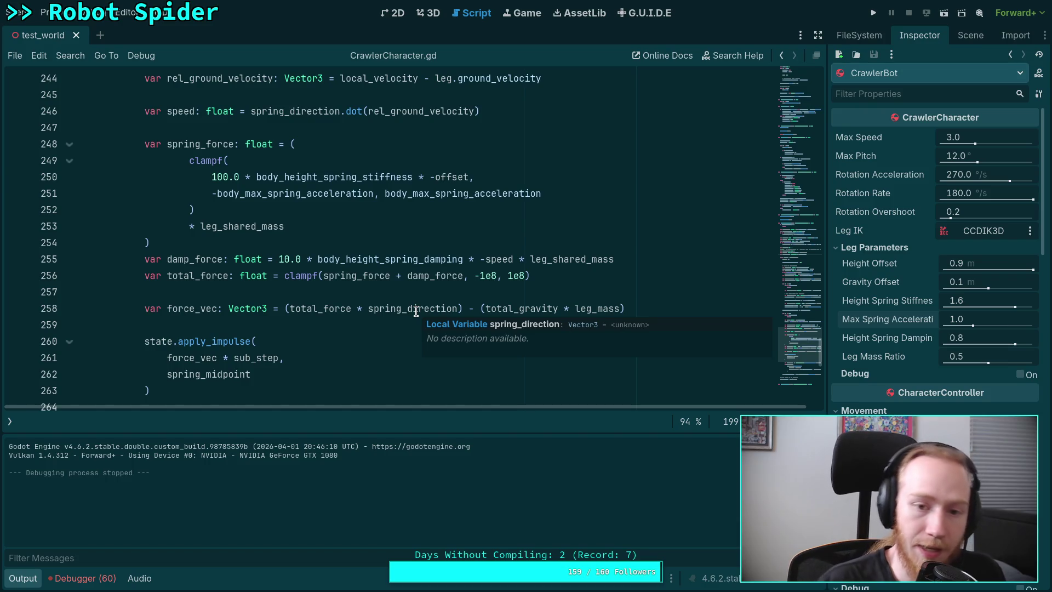
key("F5")
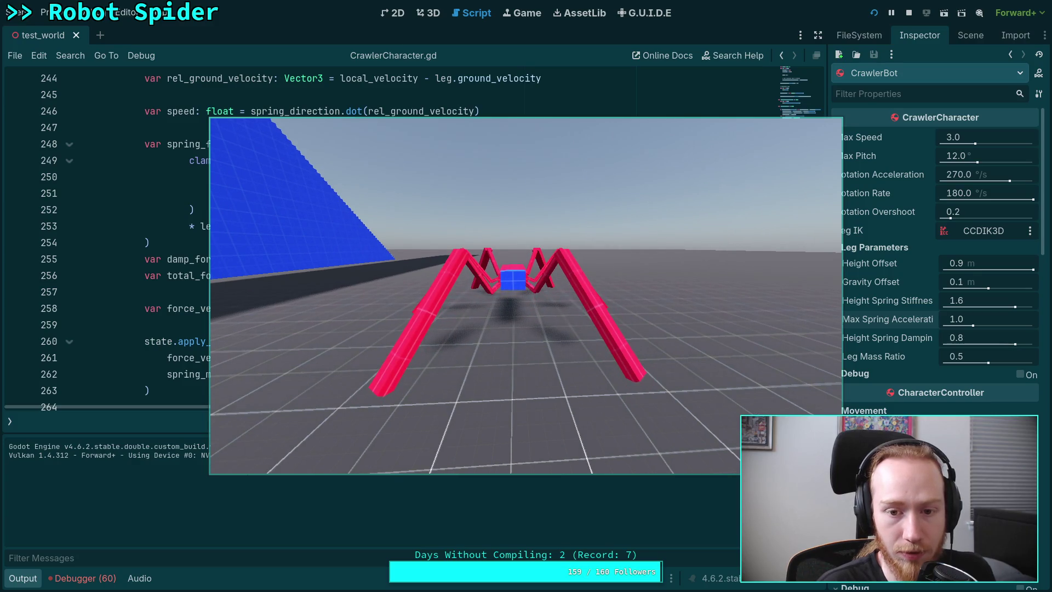
left_click(908, 13)
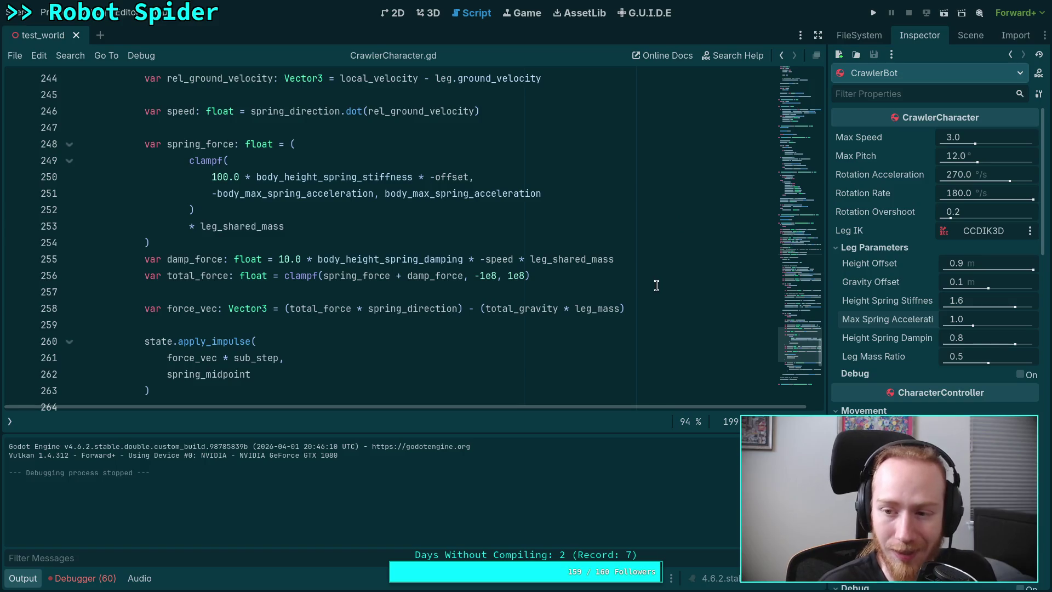
left_click(480, 276)
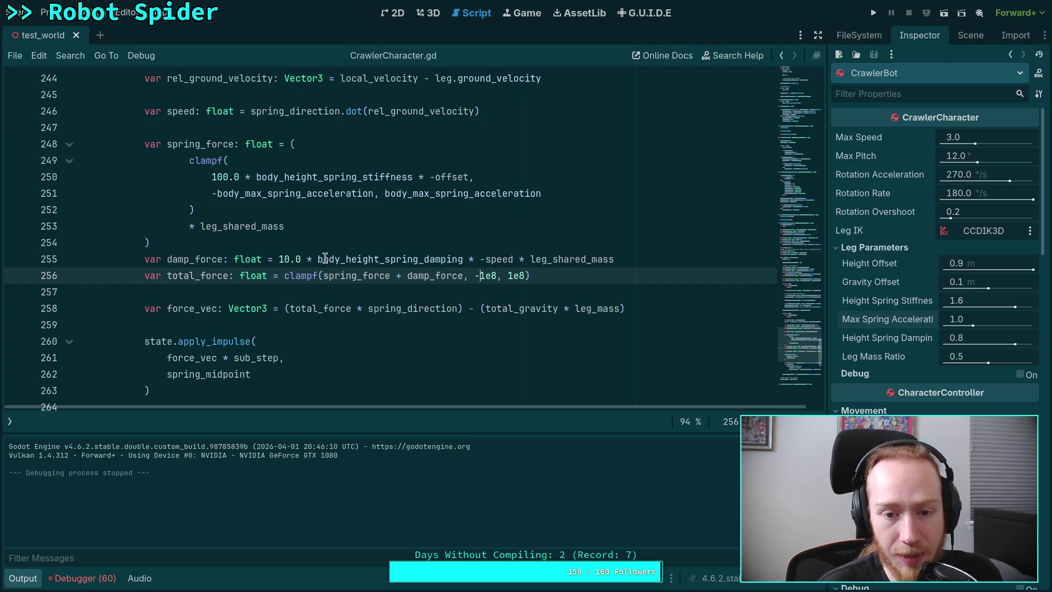
Remove the clampf wrapper and bounds so spring_force sits on one unclamped line.
left_click_drag(323, 275, 459, 280)
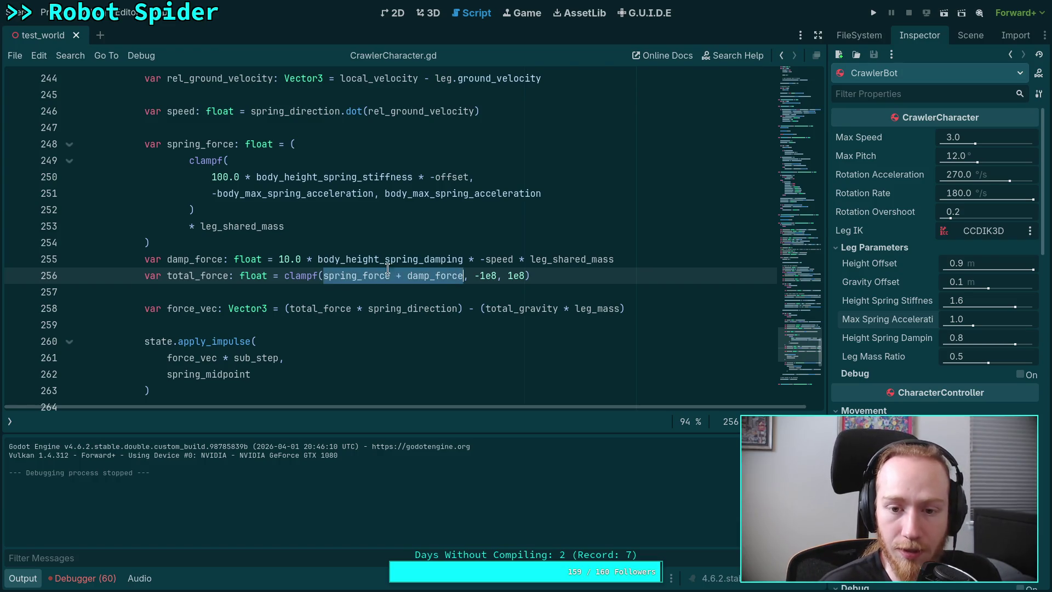
left_click(340, 258)
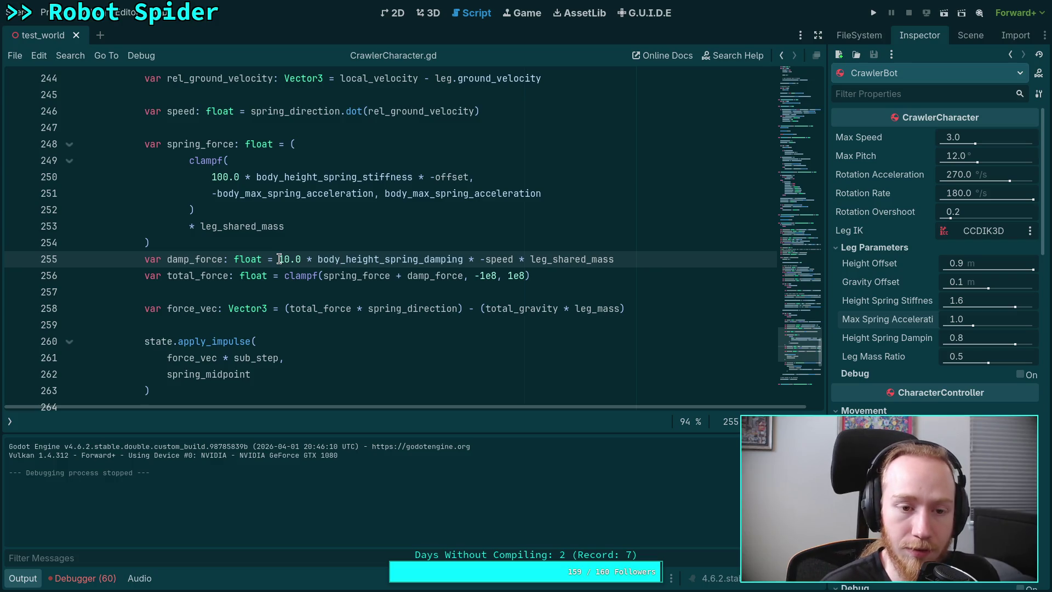
scroll(247, 269, "up", 2)
left_click_drag(212, 276, 339, 247)
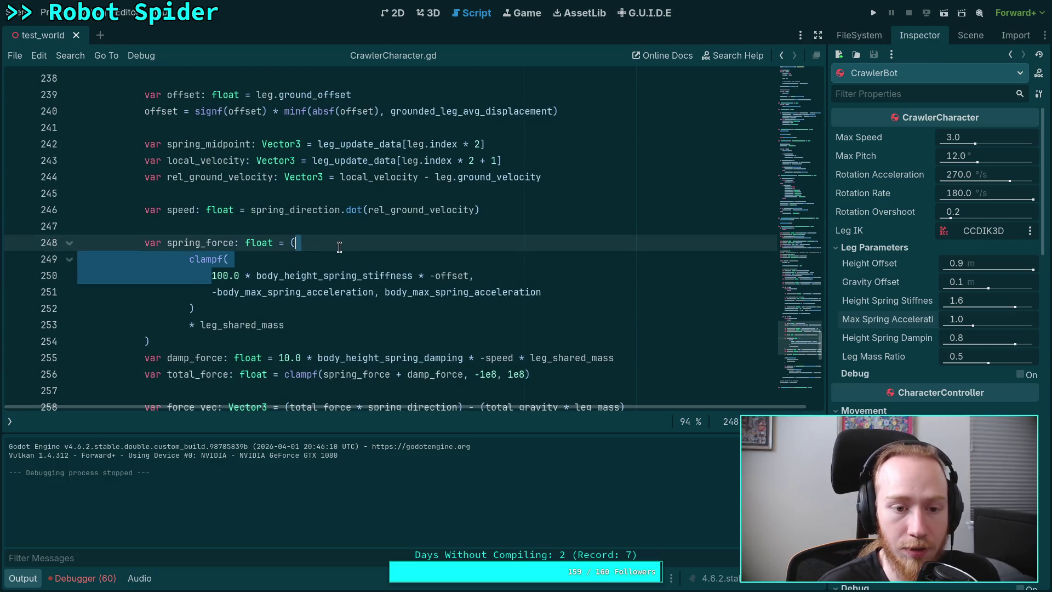
key("BackSpace")
left_click_drag(195, 276, 577, 249)
key("BackSpace")
left_click_drag(201, 268, 597, 238)
left_click(227, 260)
key("BackSpace")
key("BackSpace")
key("BackSpace")
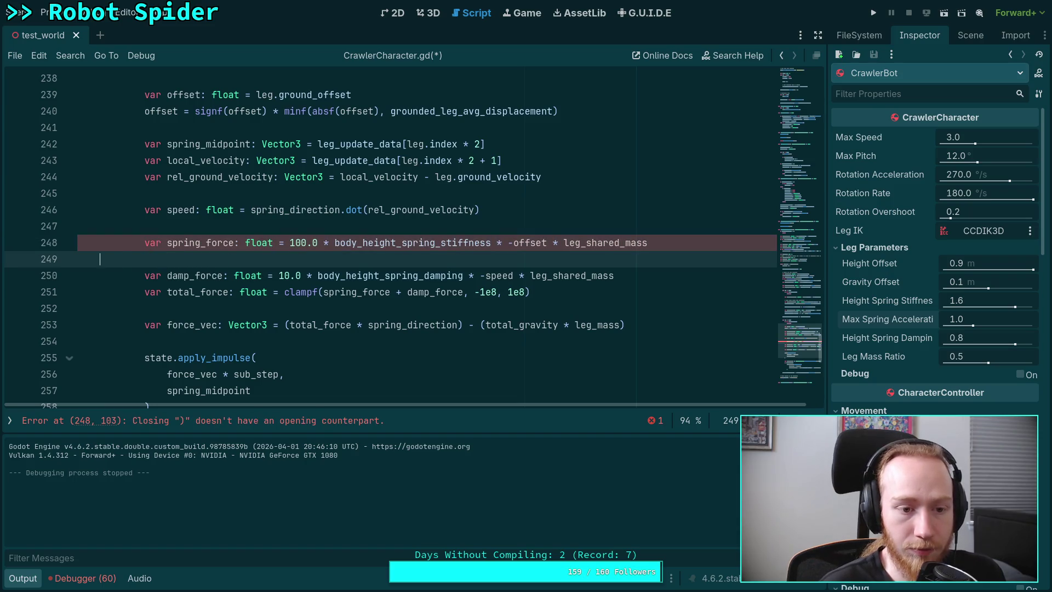
key("BackSpace")
Retype the -1e8 lower bound of total_force's clampf call, leaving it at ±1e8.
left_click_drag(474, 277, 496, 277)
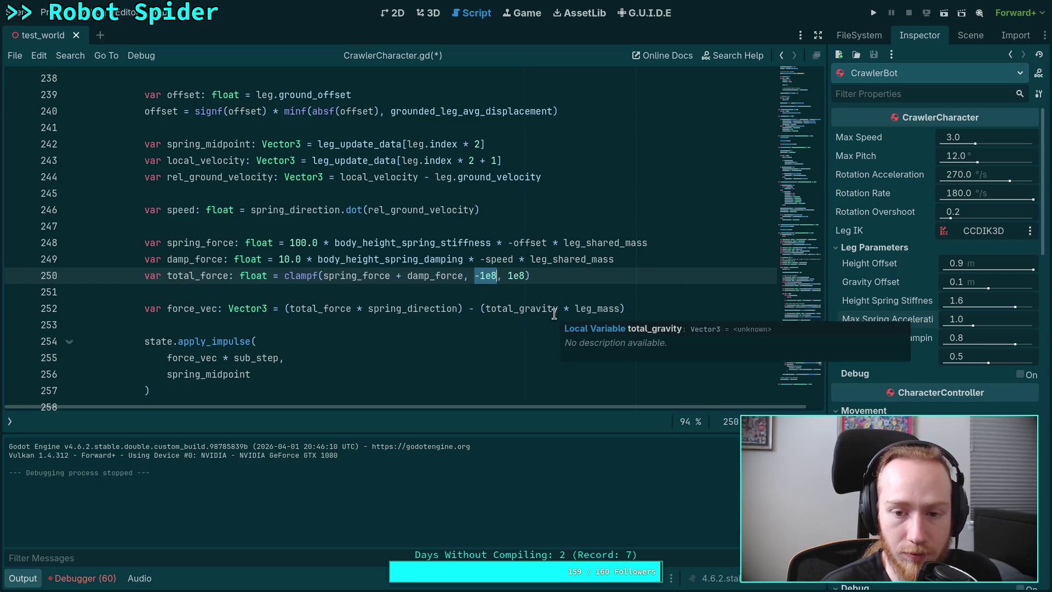
scroll(686, 280, "up", 1)
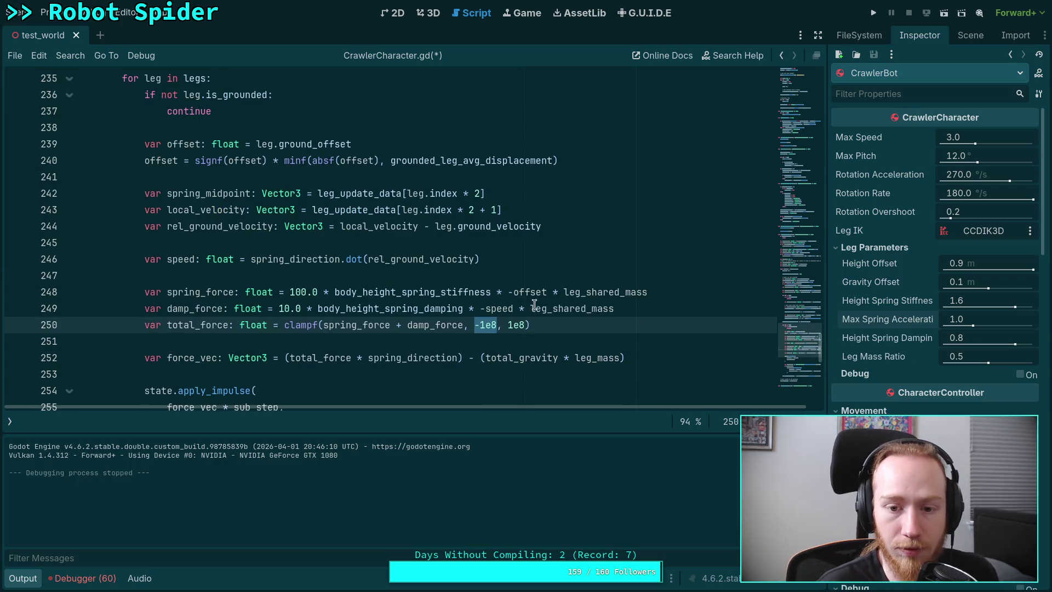
double_click(573, 309)
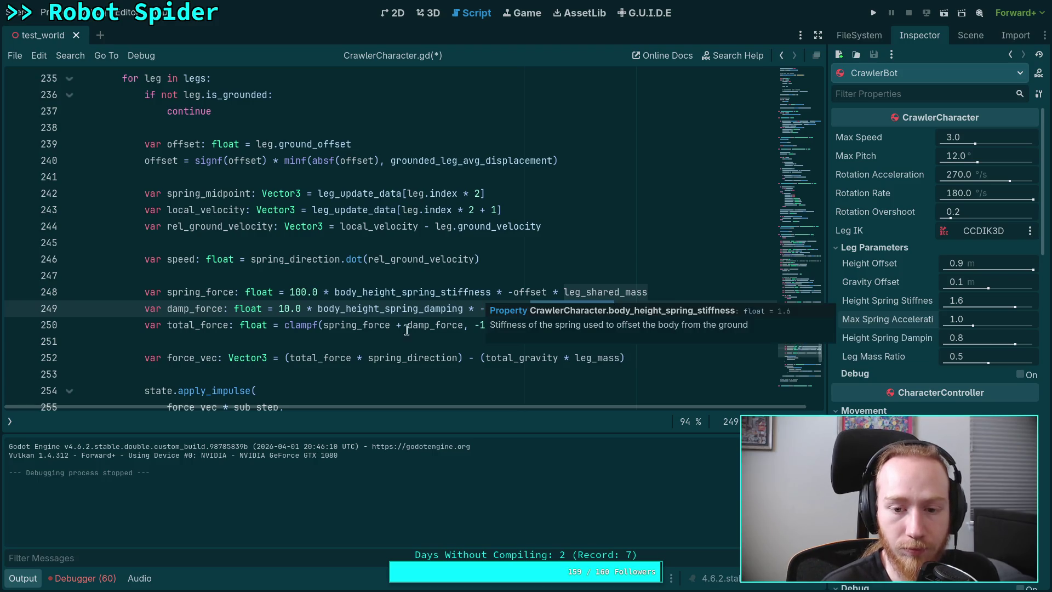
left_click_drag(475, 326, 496, 327)
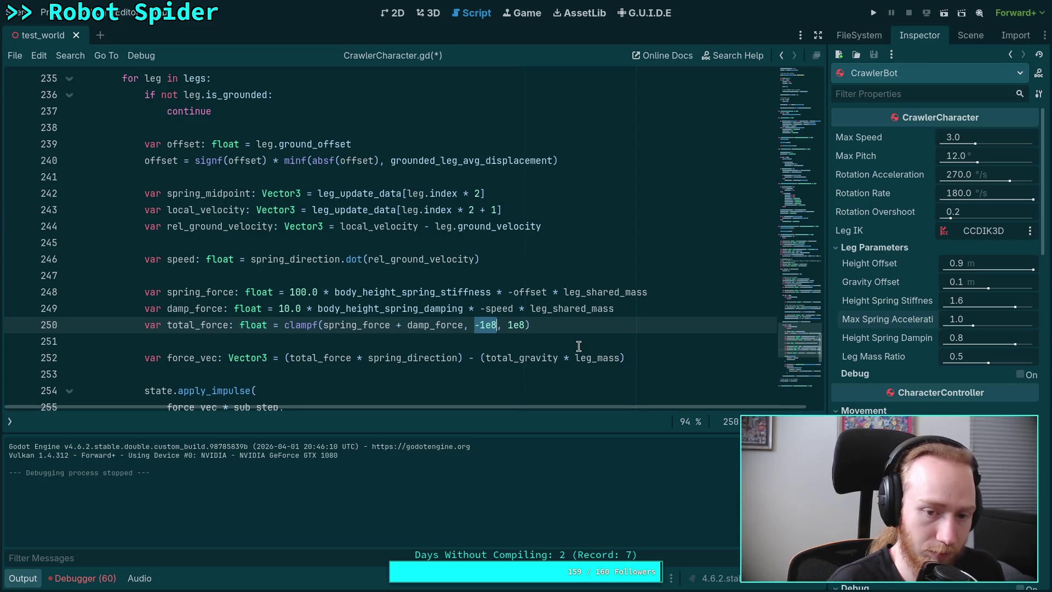
type("-")
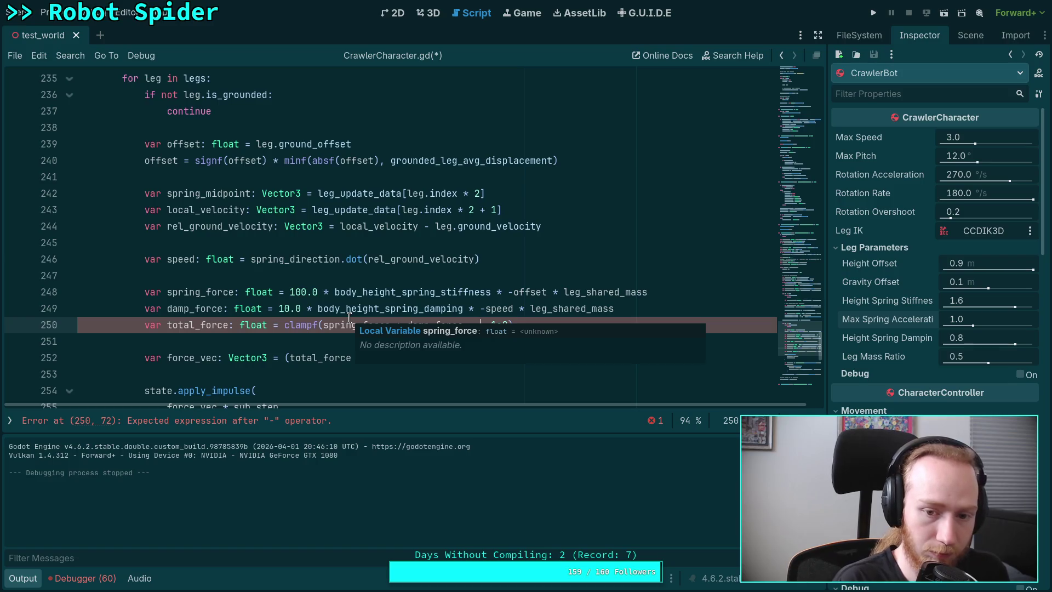
type("1e8")
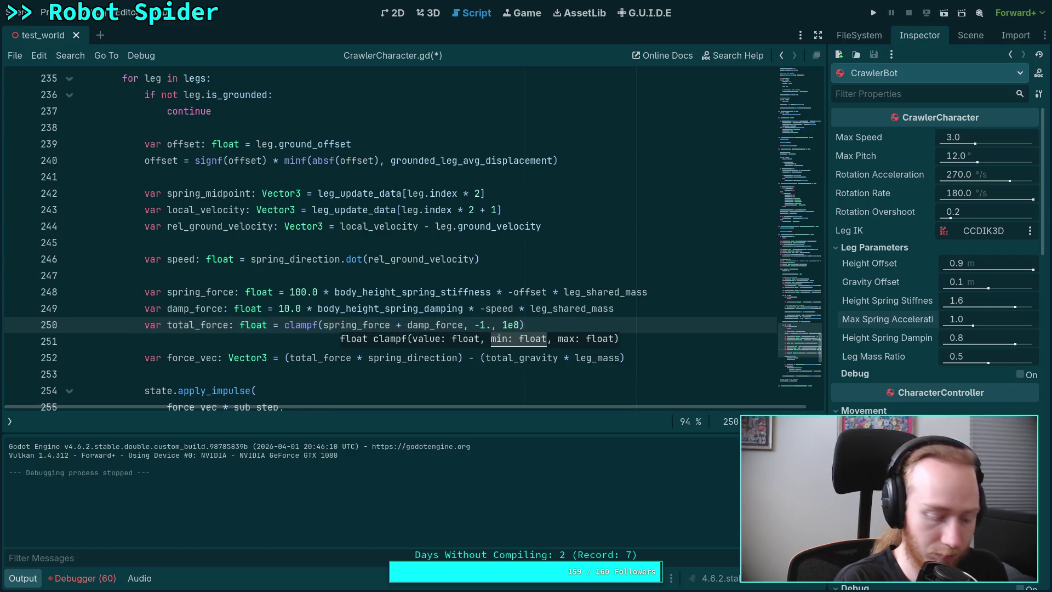
scroll(347, 280, "up", 10)
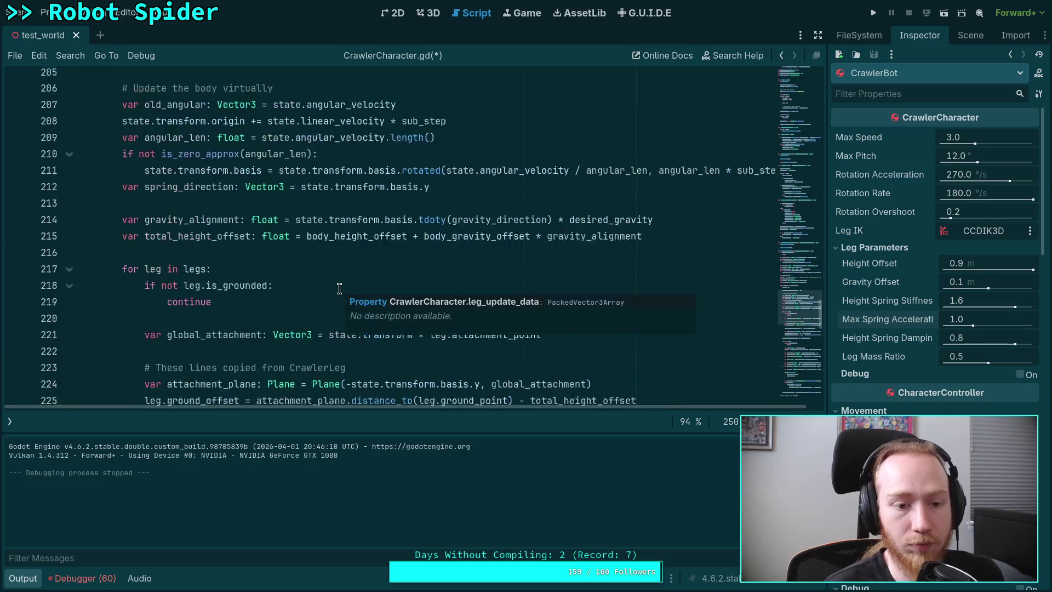
scroll(348, 280, "down", 5)
scroll(348, 280, "down", 7)
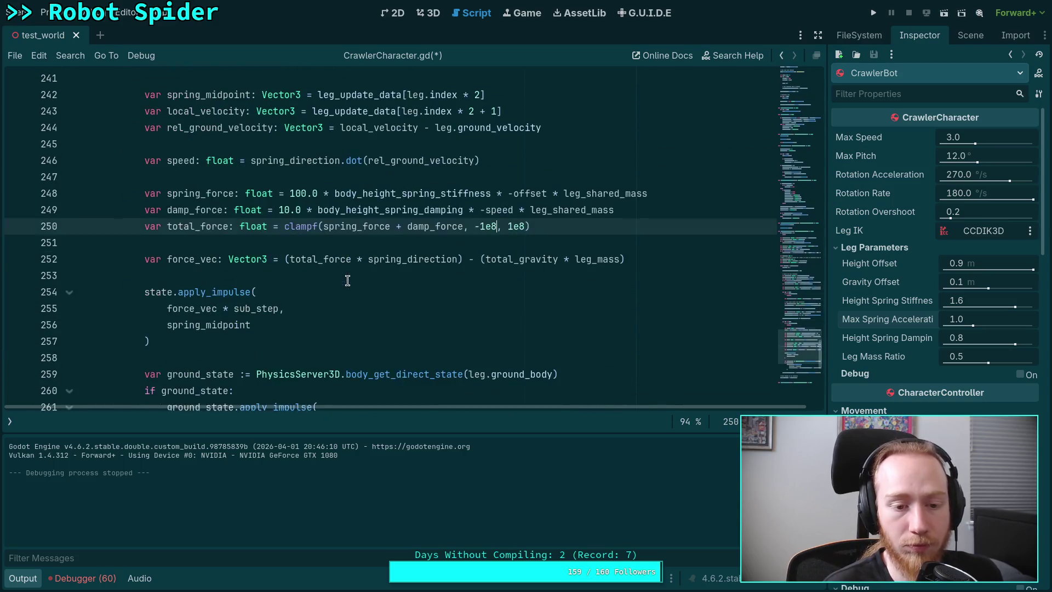
Add a max_force line equal to body_max_spring_acceleration * leg_shared_mass.
left_click(652, 212)
key("Return")
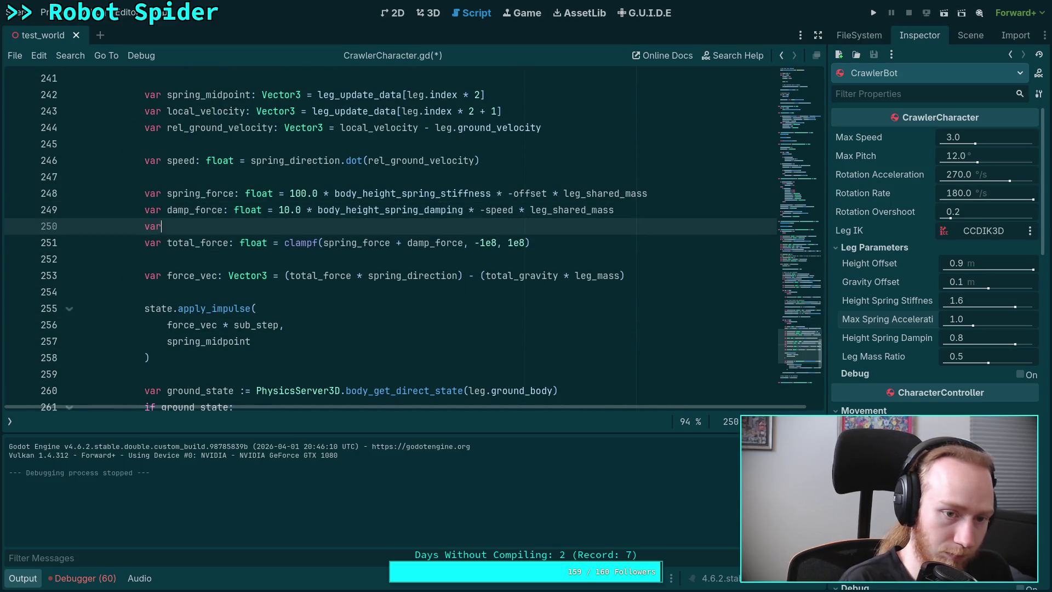
type("float =")
key("ctrl+space")
type("b")
key("Return")
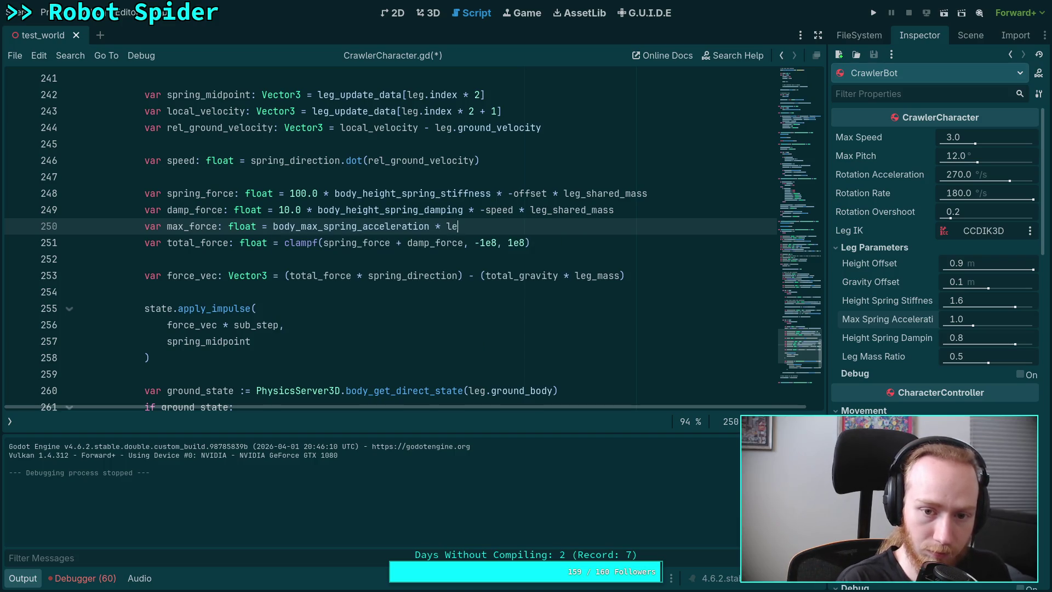
key("Return")
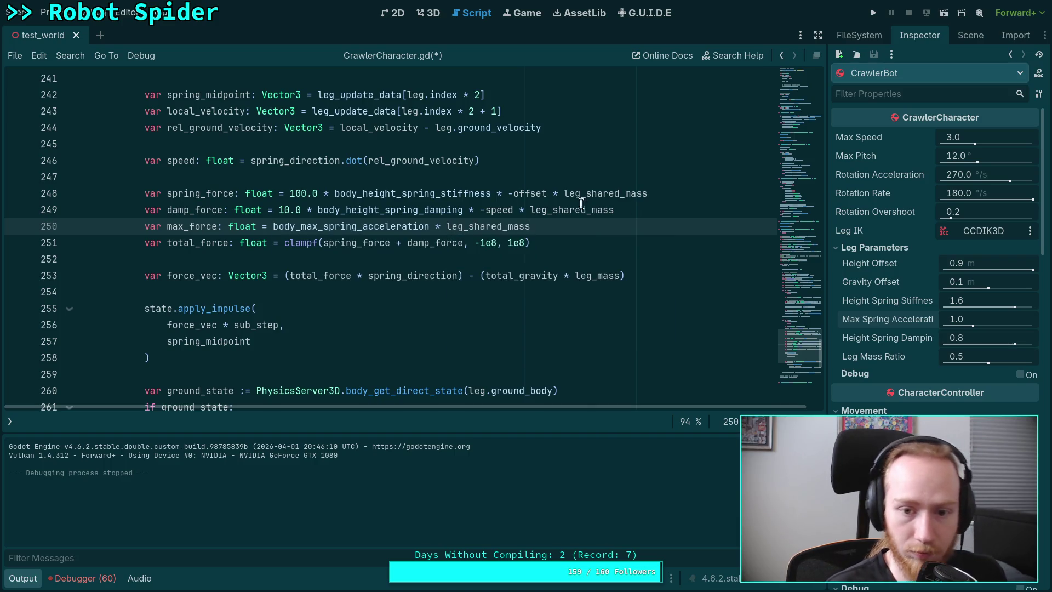
Replace both 1e8 clamp limits with -max_force and max_force, save, and run the game.
double_click(483, 244)
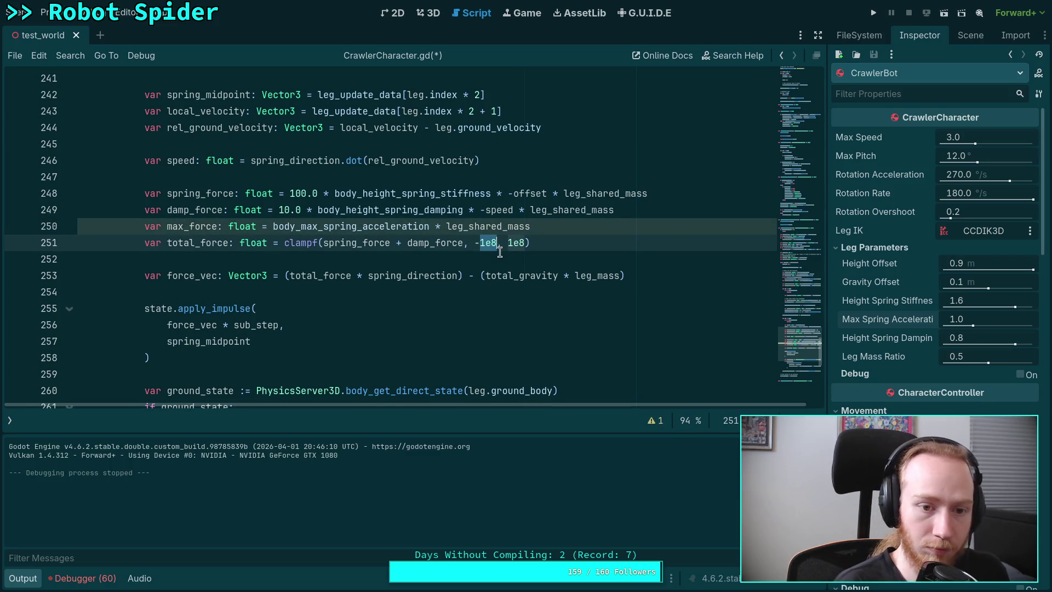
type("max_")
key("Return")
key("Right")
key("Right")
key("shift+Right")
key("shift+Right")
key("shift+Right")
key("BackSpace")
type("m")
key("Return")
key("ctrl+s")
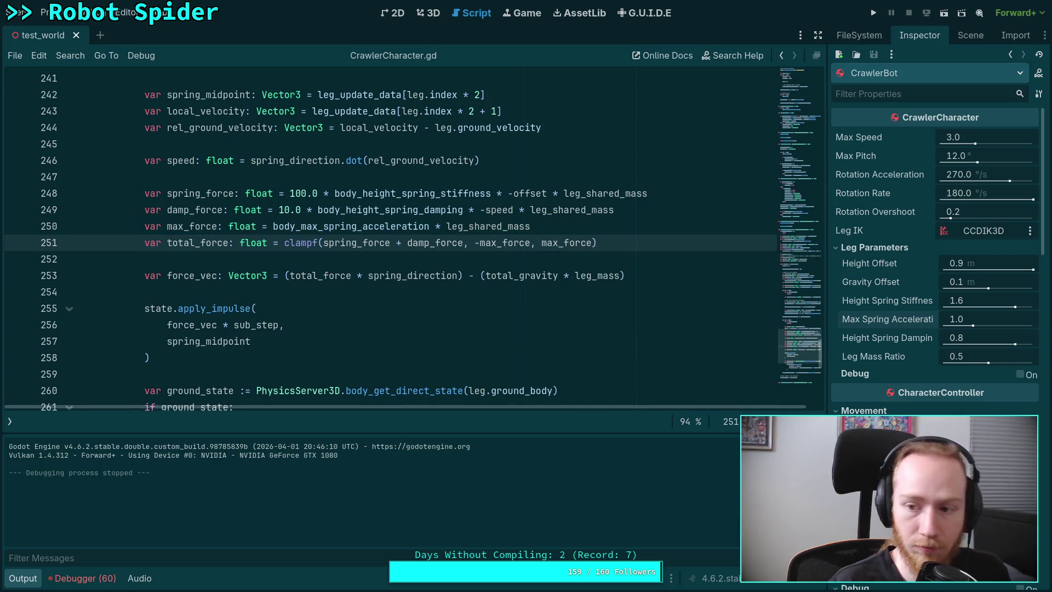
left_click(874, 13)
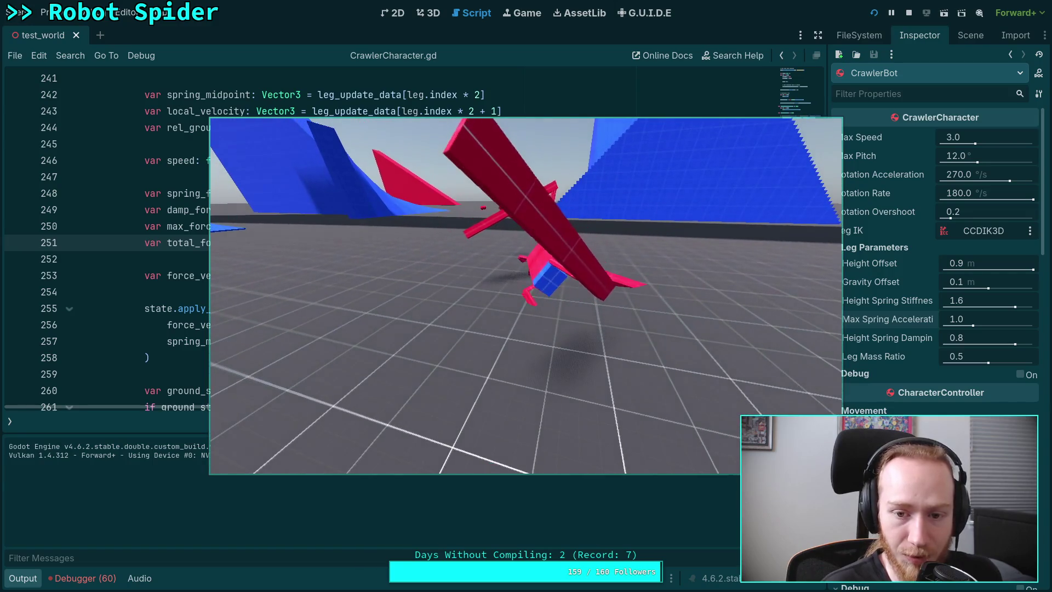
Stop the test, raise Max Spring Acceleration from 1.0 to 2.0, and run another test.
left_click(910, 14)
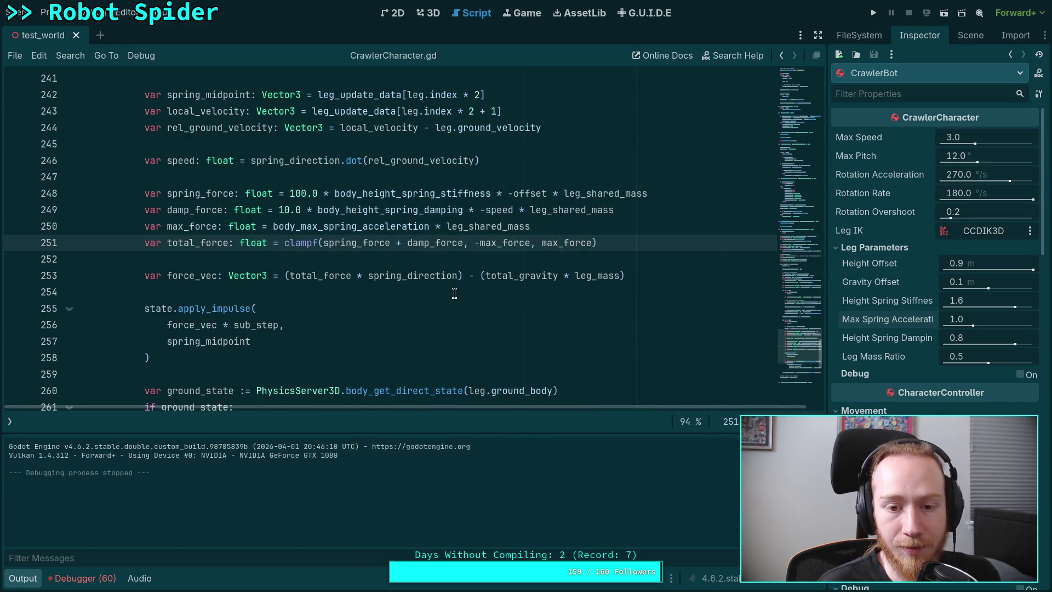
scroll(444, 291, "down", 1)
scroll(432, 304, "up", 2)
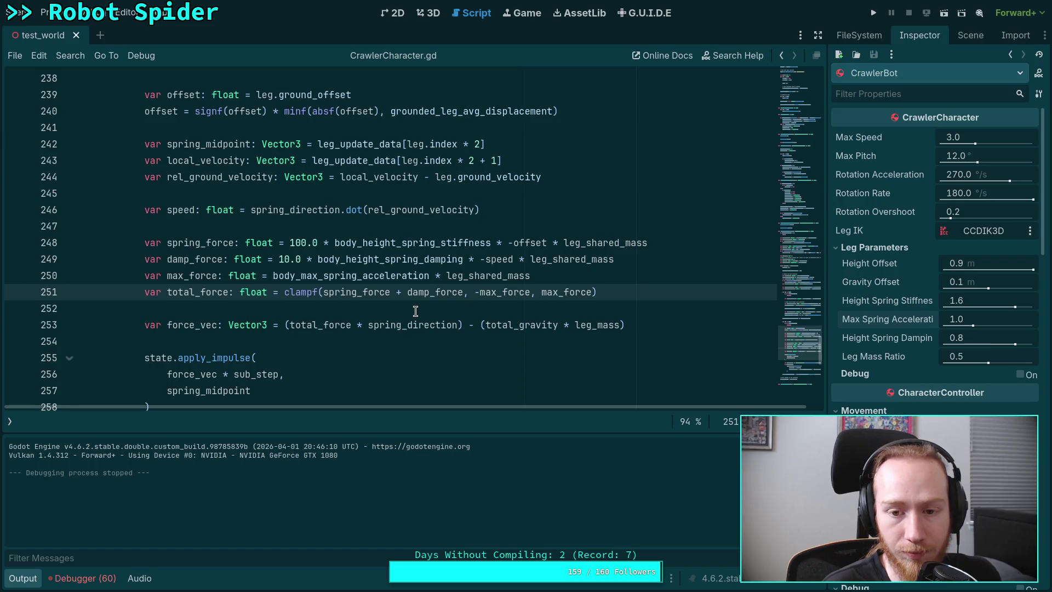
left_click_drag(962, 325, 1003, 326)
key("F5")
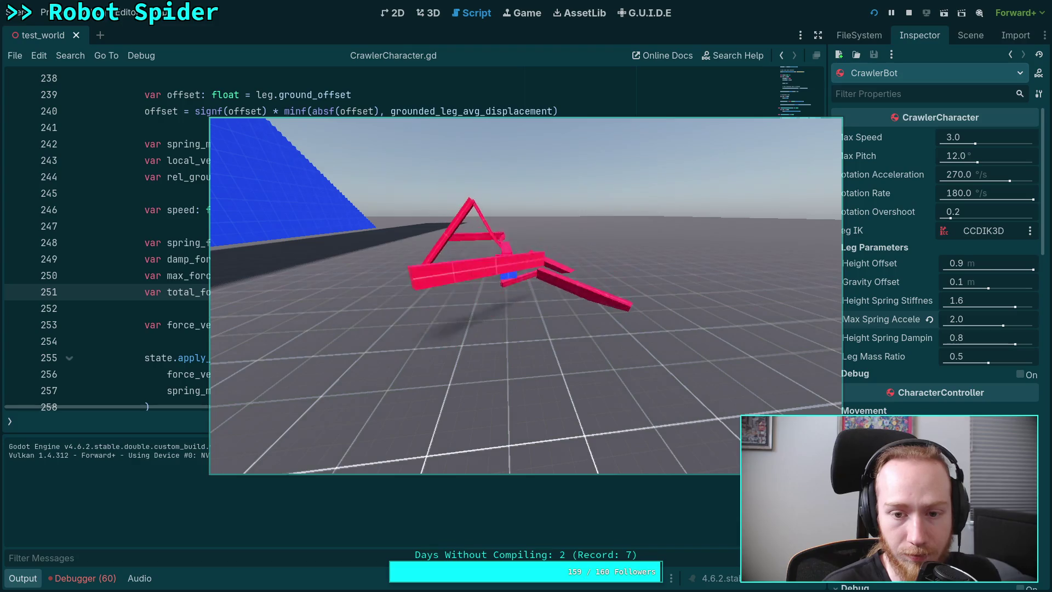
left_click(909, 13)
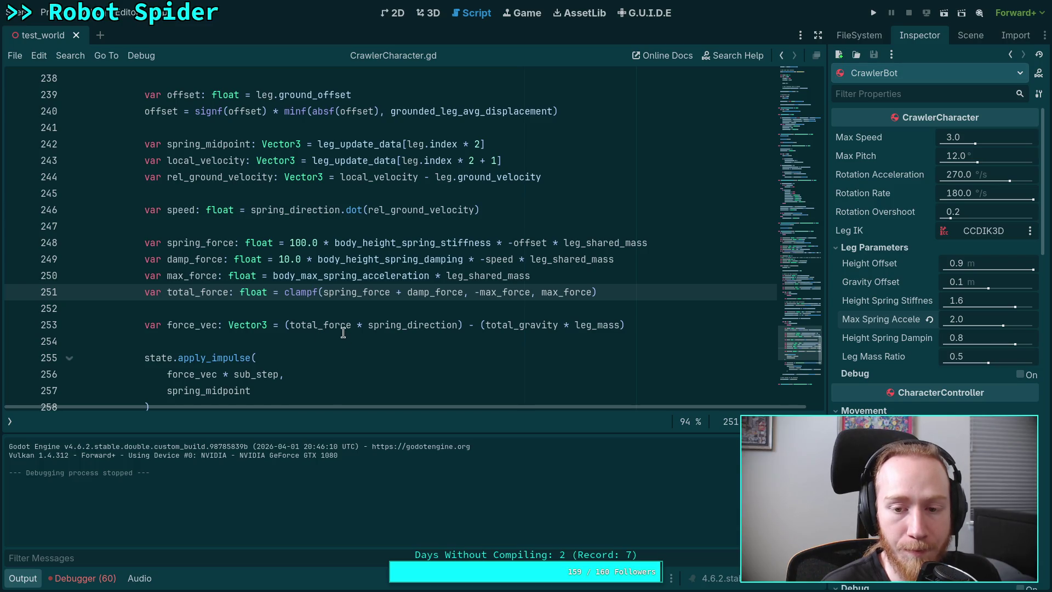
mouse_move(343, 332)
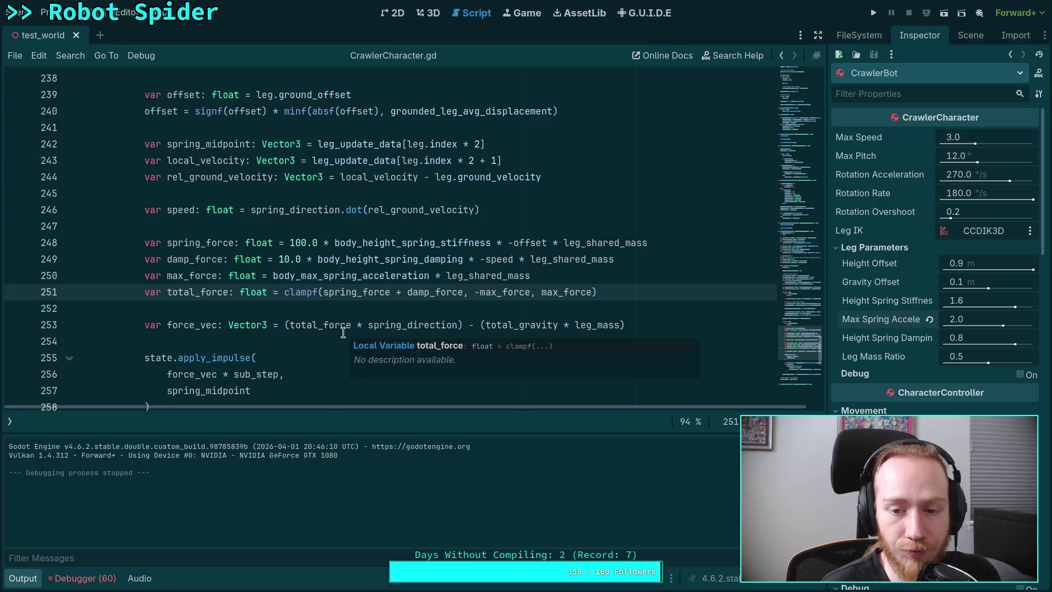
mouse_move(316, 322)
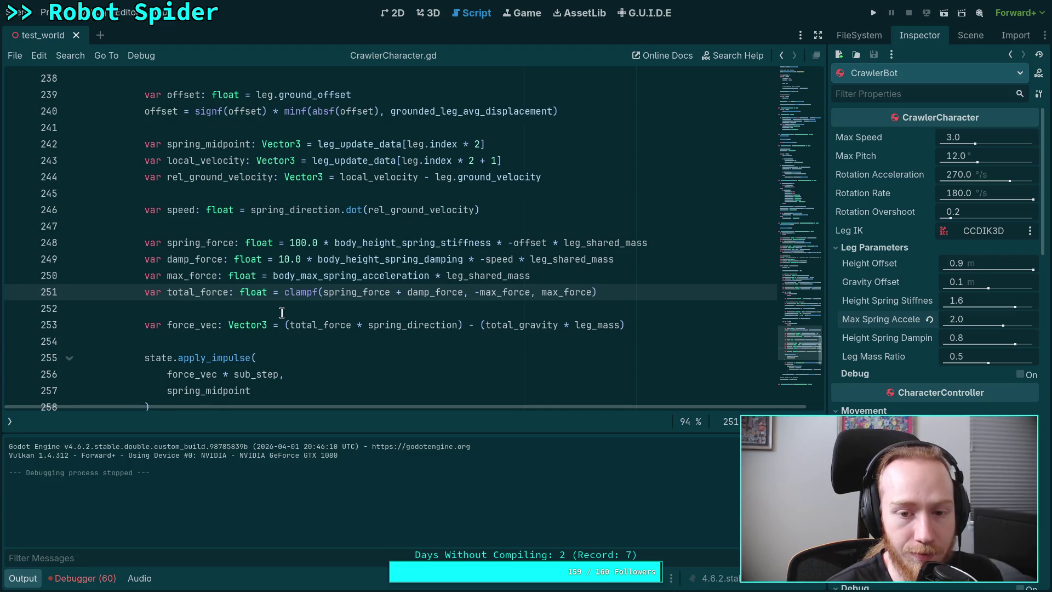
Change leg_shared_mass to leg_mass on line 250, test walking, then set Max Spring Acceleration to 3.0.
left_click_drag(469, 275, 507, 276)
key("BackSpace")
key("ctrl+s")
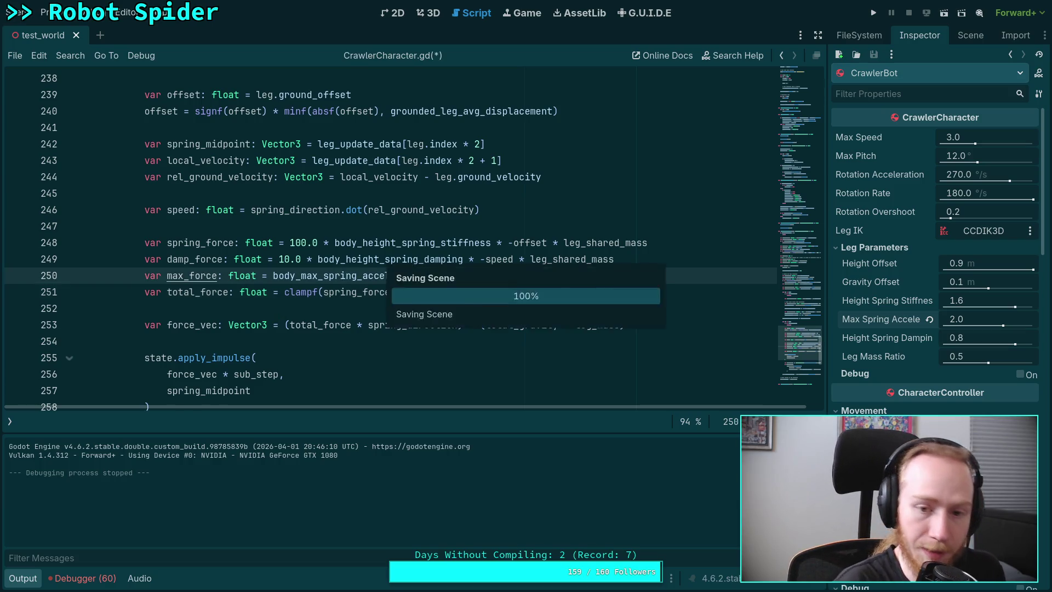
left_click(873, 12)
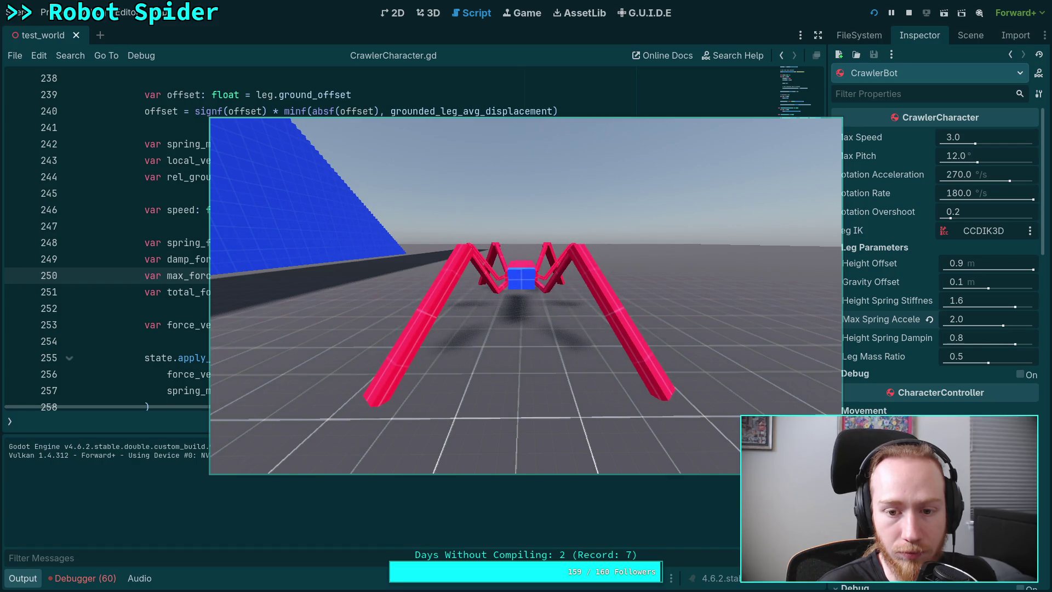
key("w")
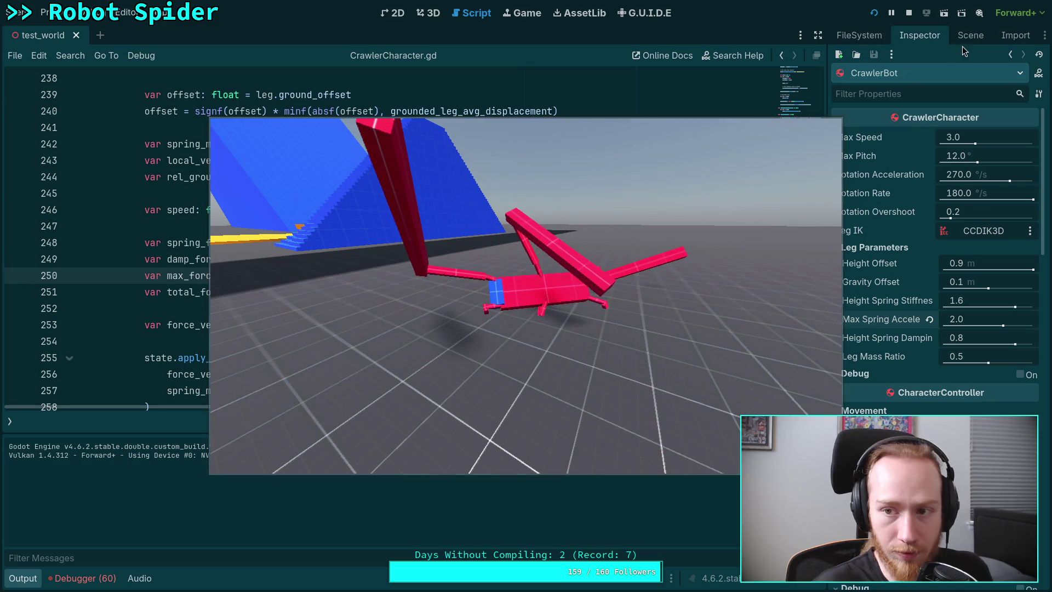
left_click(909, 13)
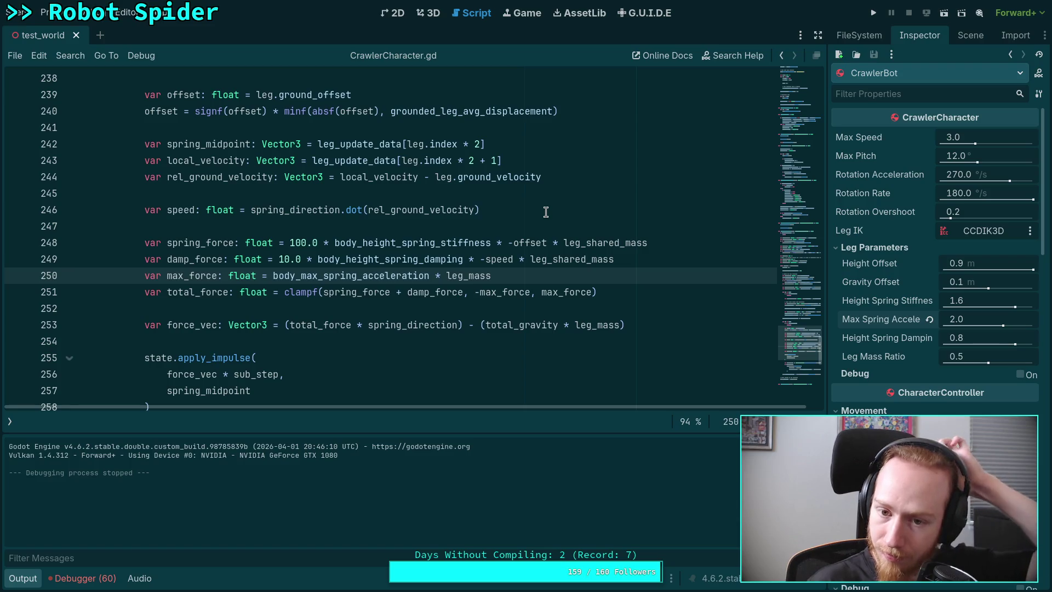
left_click_drag(966, 321, 1018, 321)
Test-run the spider at 3.0, then set Max Spring Acceleration to 4.0 and test again.
left_click(874, 13)
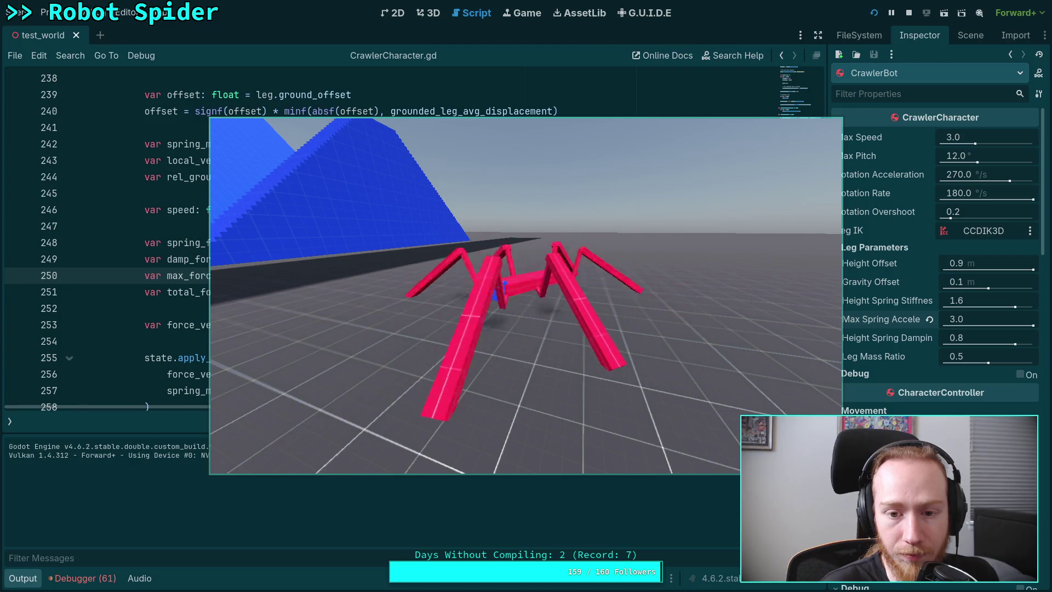
left_click(909, 13)
left_click(979, 320)
type("4")
key("Return")
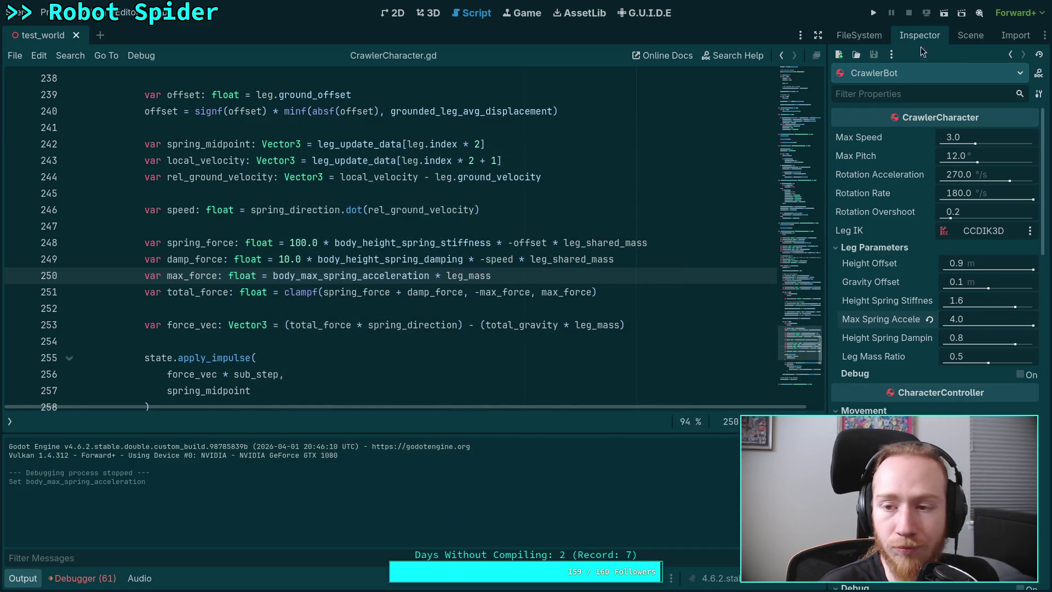
left_click(874, 13)
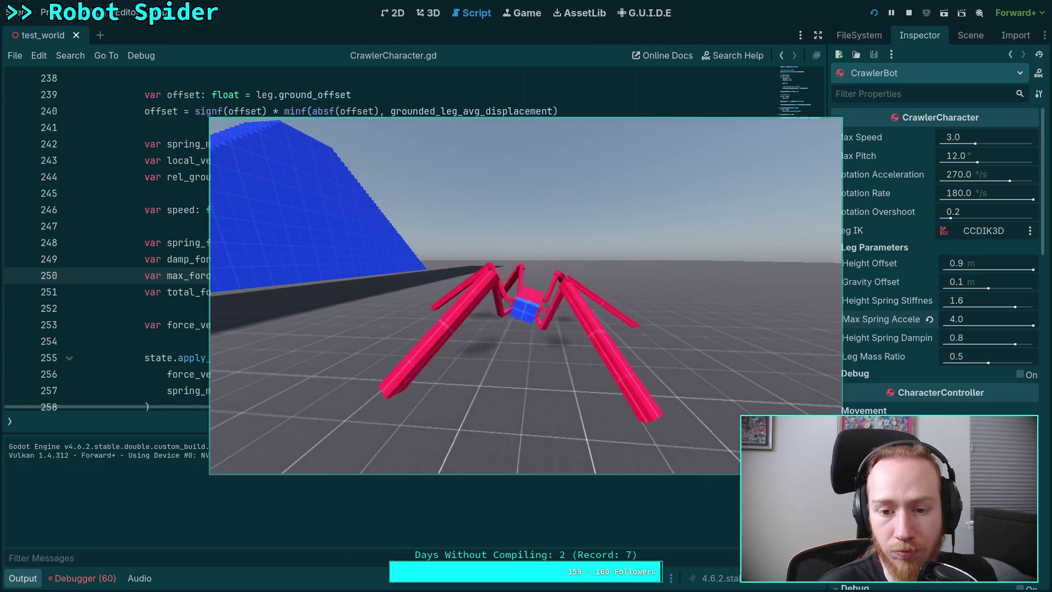
left_click(908, 14)
Set Max Spring Acceleration to 5.0, save the scene, and test walking the spider forward.
mouse_move(577, 258)
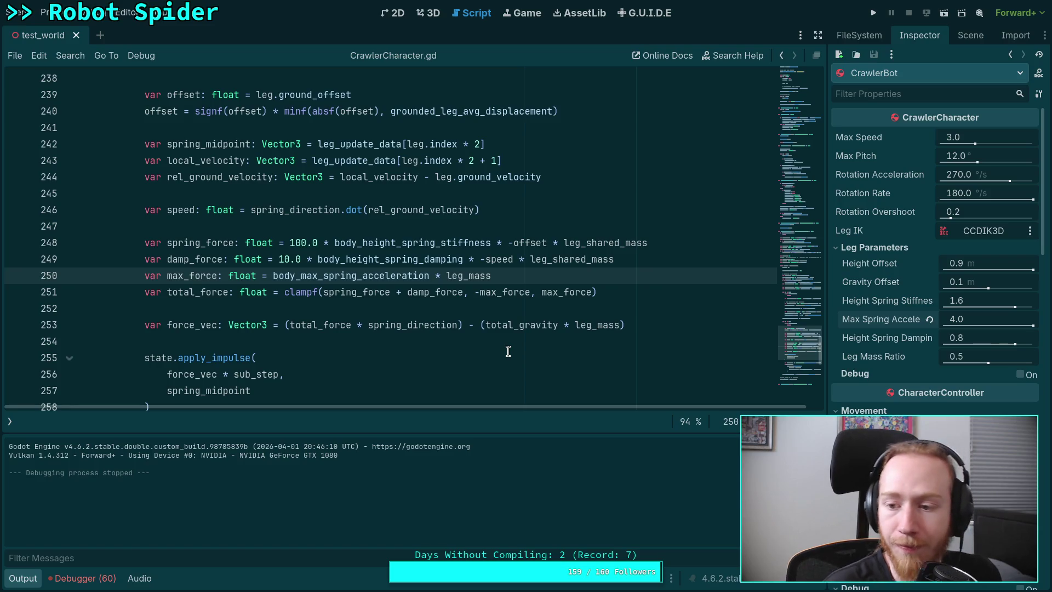
left_click(998, 321)
type("5")
key("Return")
key("ctrl+s")
left_click(874, 13)
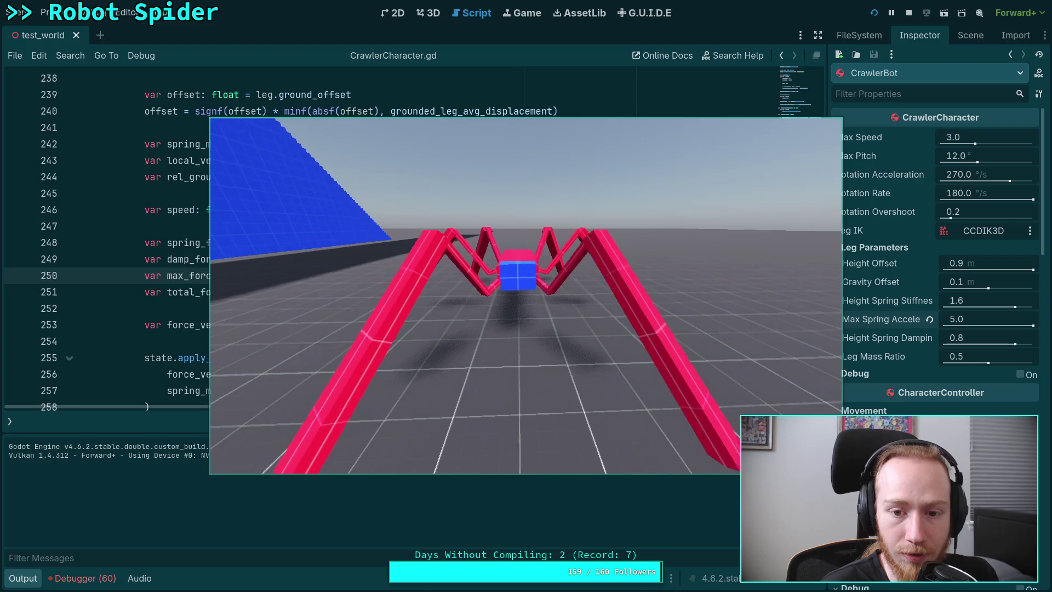
key("w")
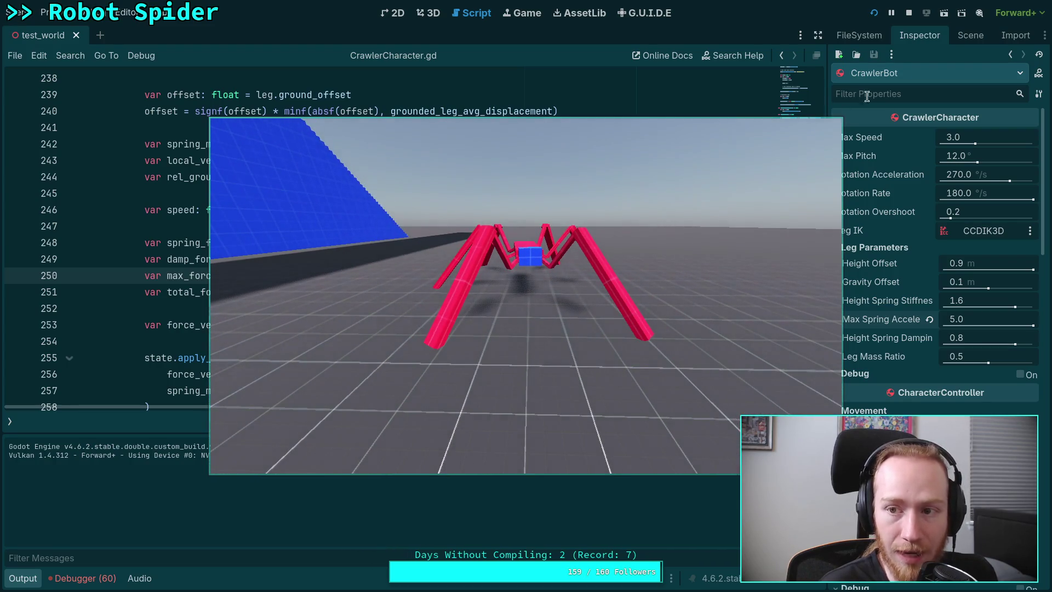
left_click(908, 13)
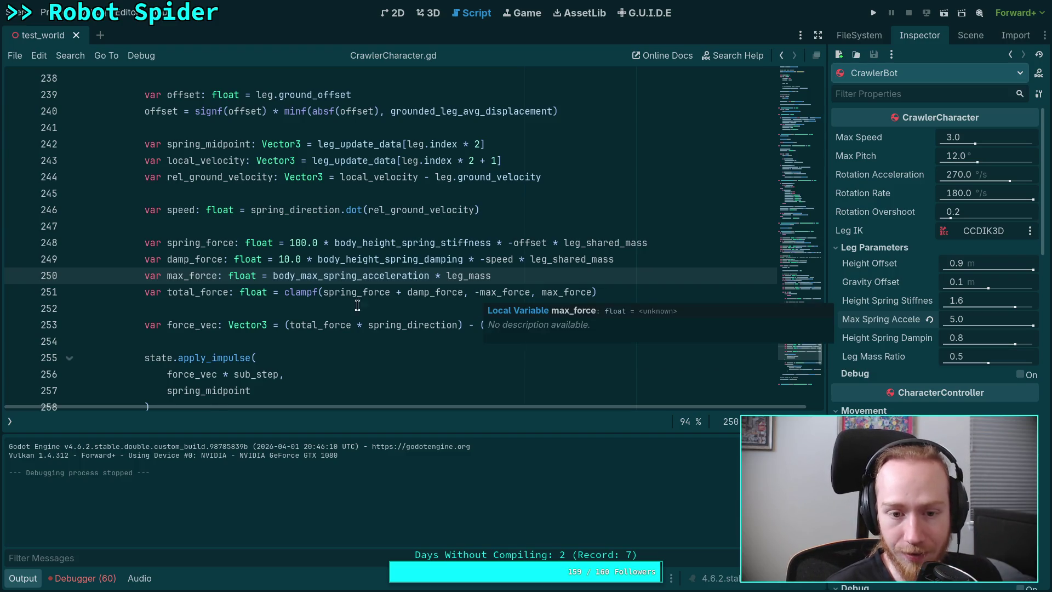
Check the clamp limit on line 251, then test-run with Max Spring Acceleration at 6.0.
left_click_drag(479, 292, 531, 291)
left_click(417, 310)
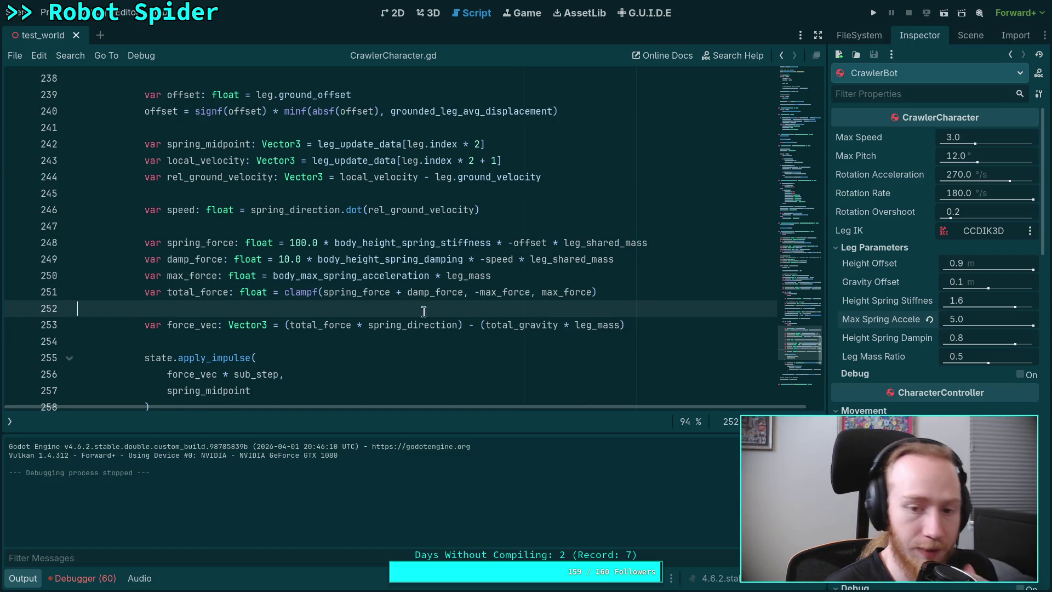
left_click(982, 323)
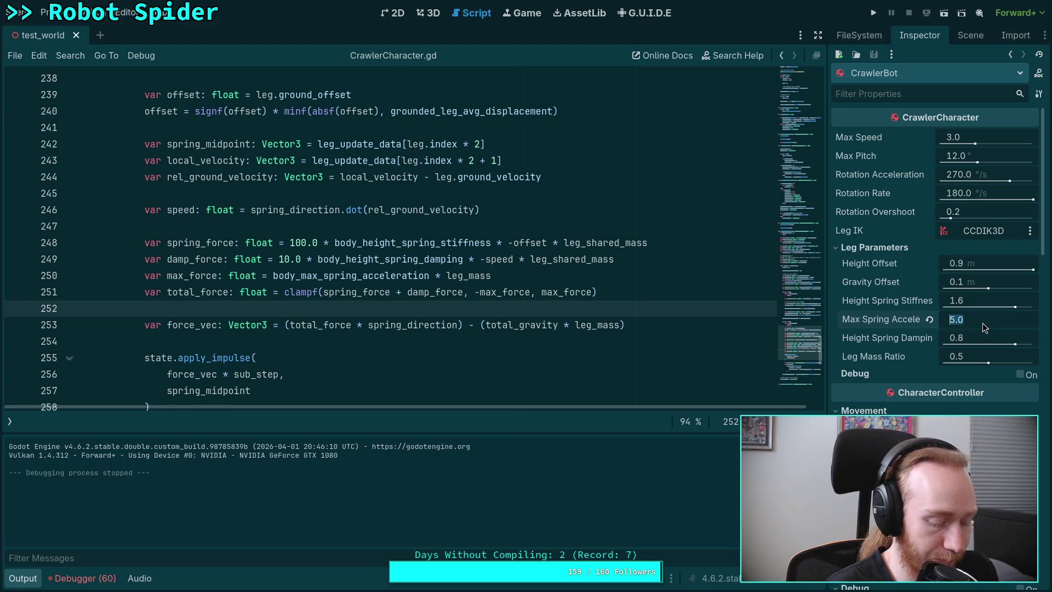
type("6")
key("Return")
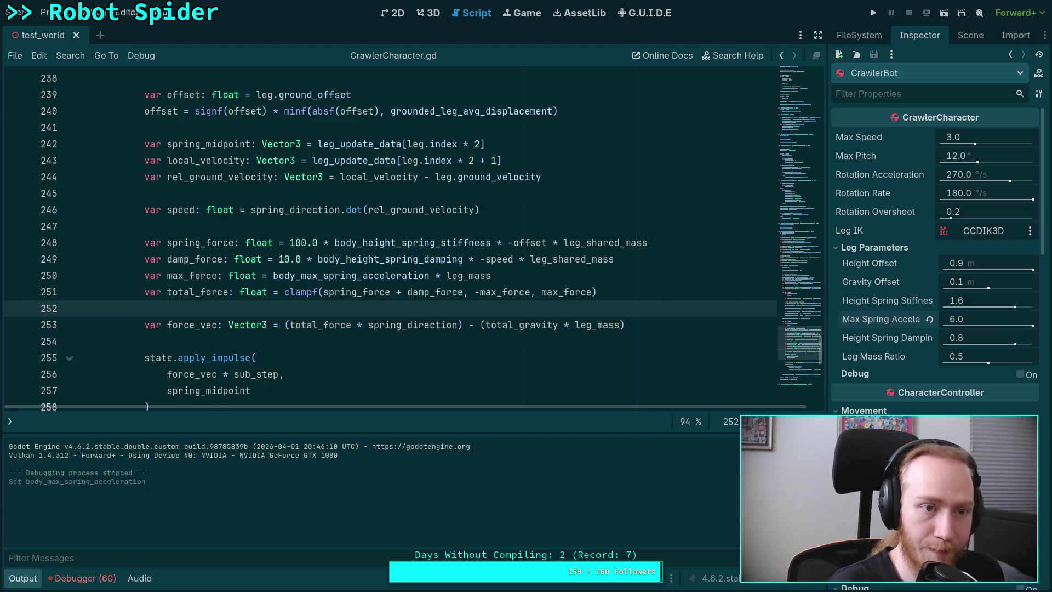
key("F5")
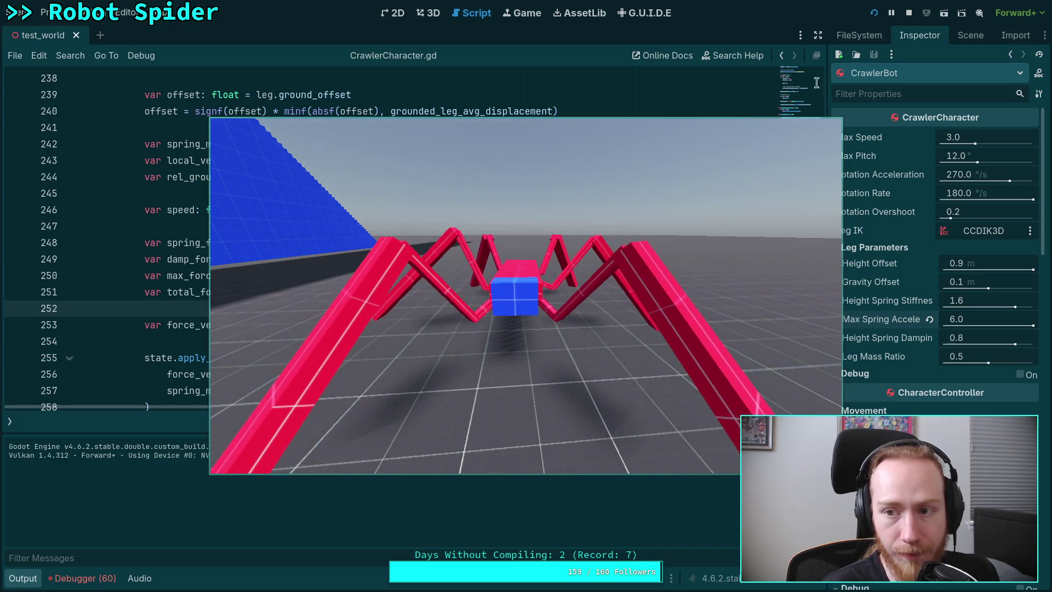
left_click(909, 13)
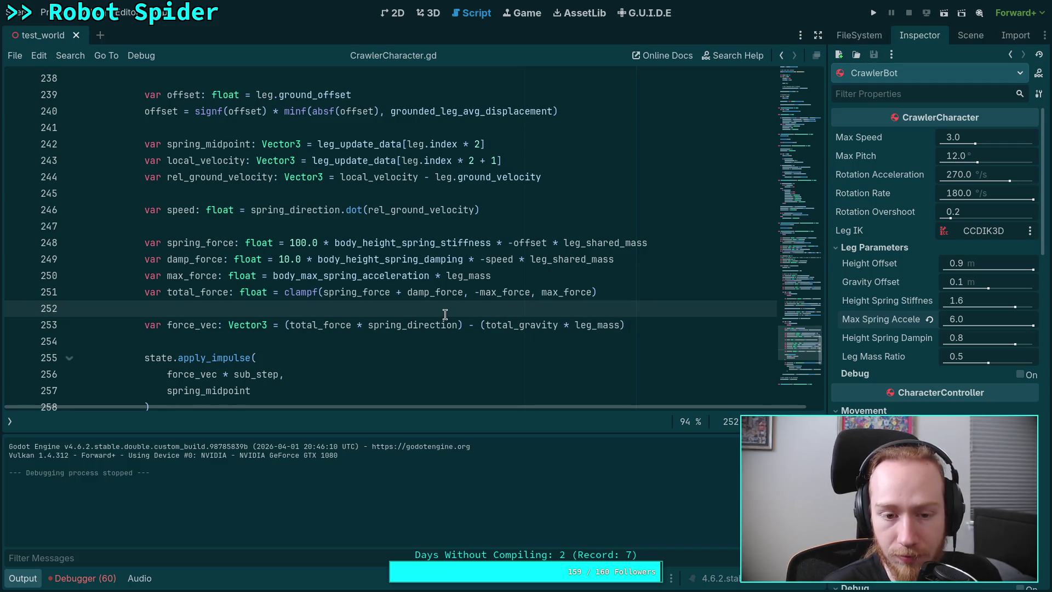
Strip the clampf() wrapper and max_force limits from total_force on line 251.
double_click(481, 292)
left_click_drag(475, 292, 530, 291)
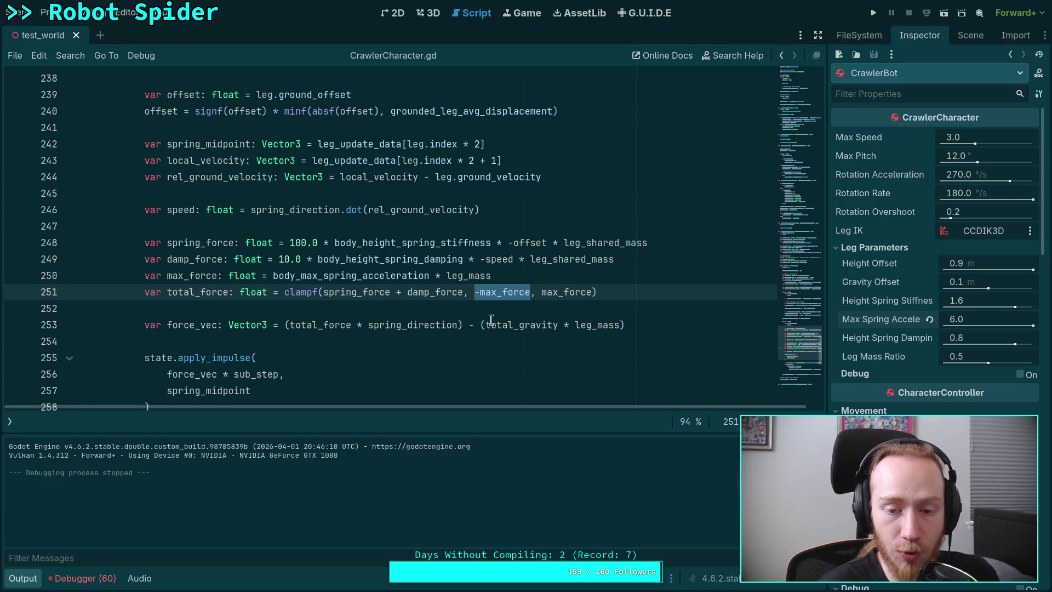
mouse_move(491, 319)
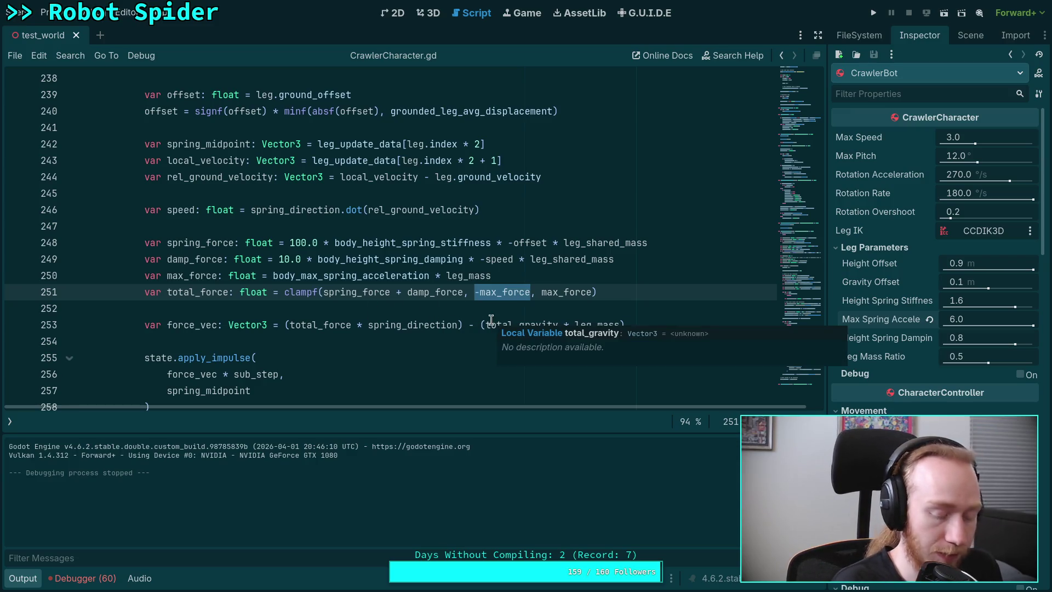
type("1e8")
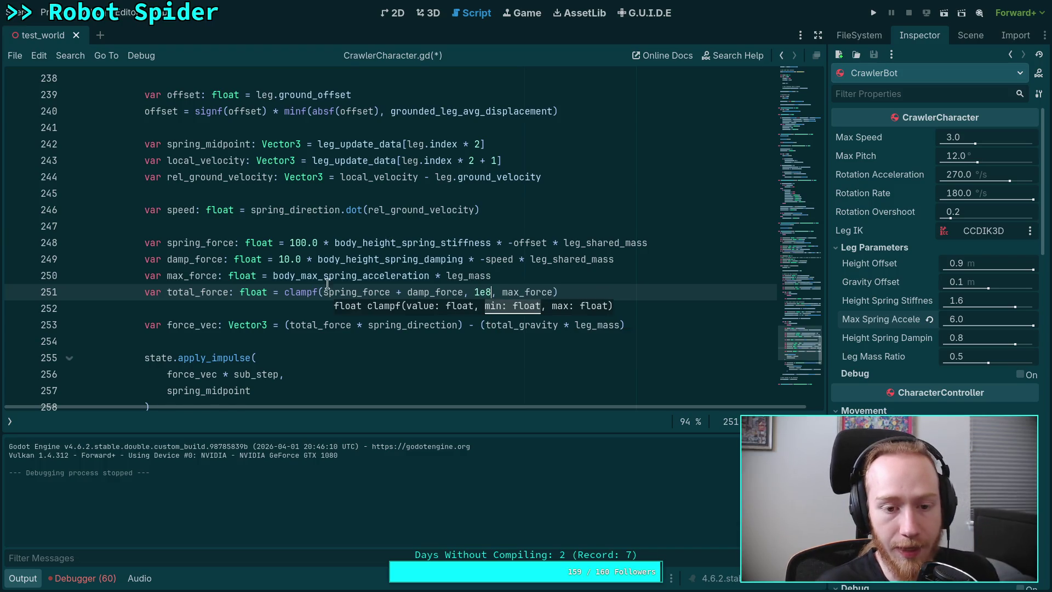
left_click_drag(323, 292, 284, 294)
left_click_drag(502, 294, 519, 294)
left_click_drag(323, 294, 284, 294)
key("BackSpace")
left_click_drag(423, 293, 543, 292)
key("BackSpace")
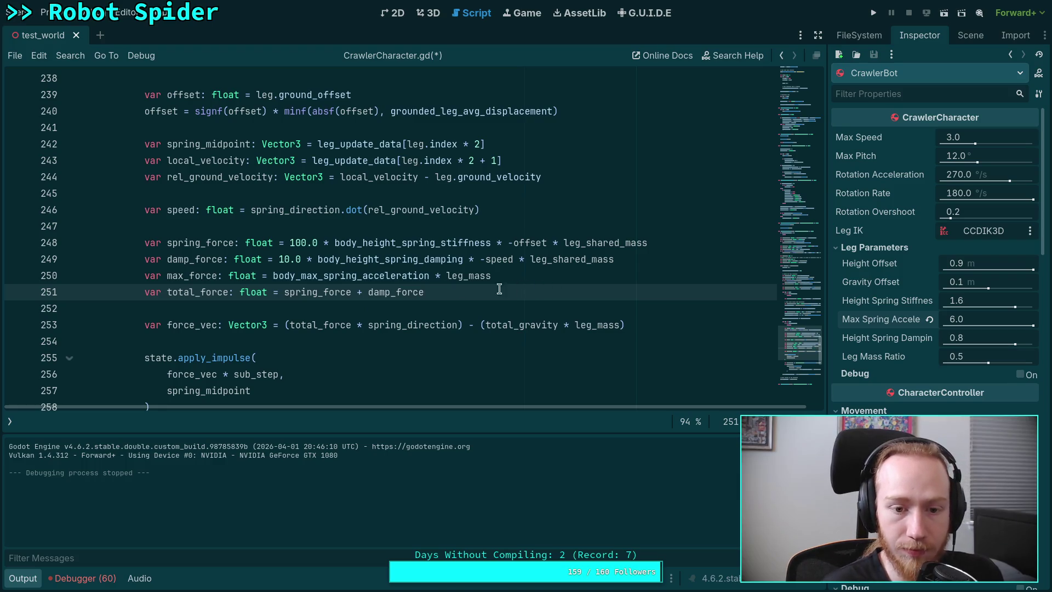
Review the max_force definition, highlighting every use of leg_shared_mass and leg_mass.
left_click(280, 290)
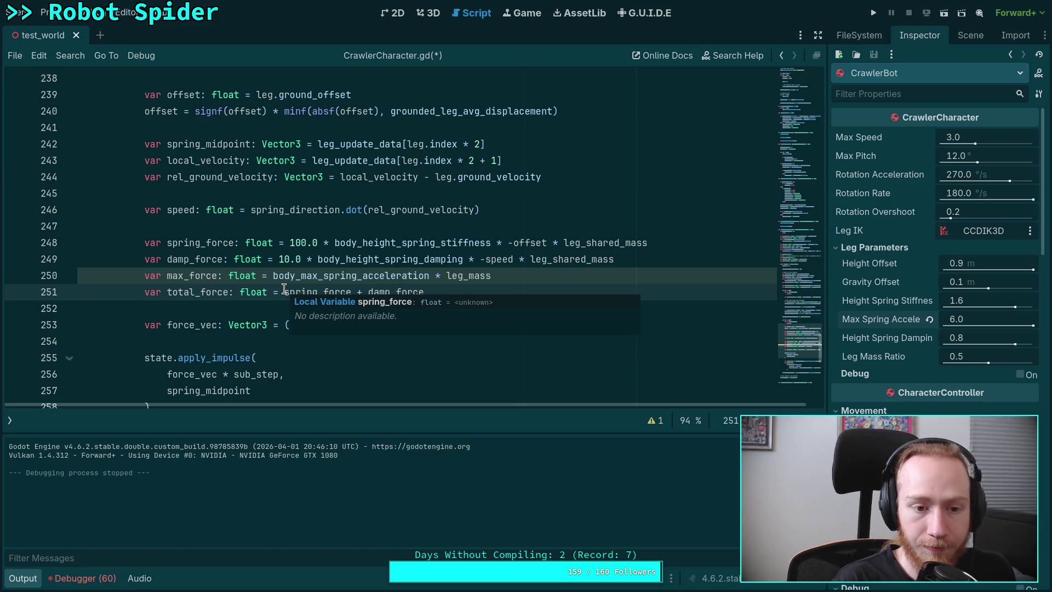
left_click(192, 278)
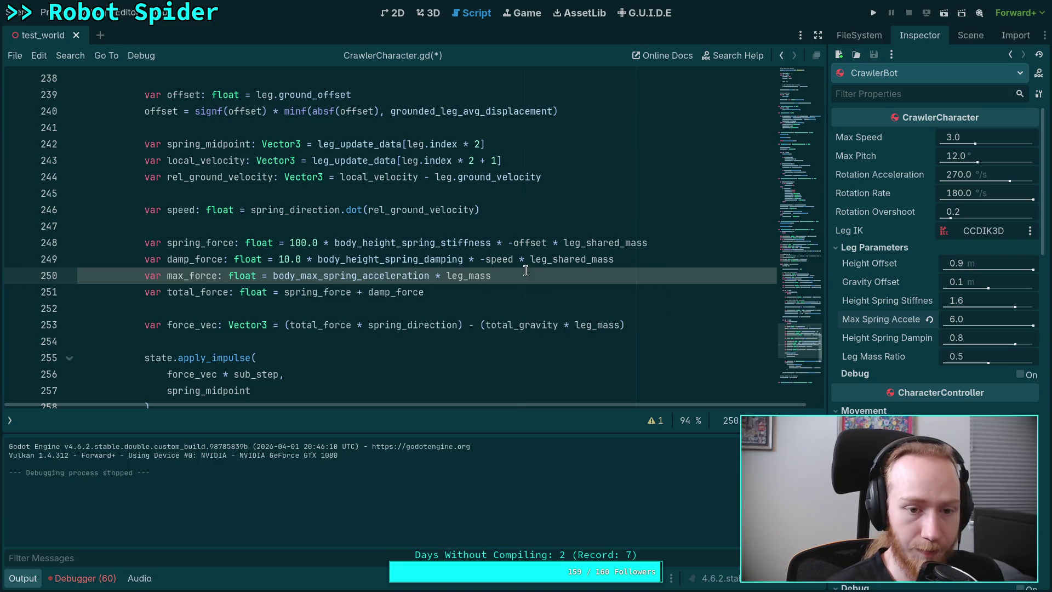
left_click_drag(628, 269, 627, 261)
key("ctrl+c")
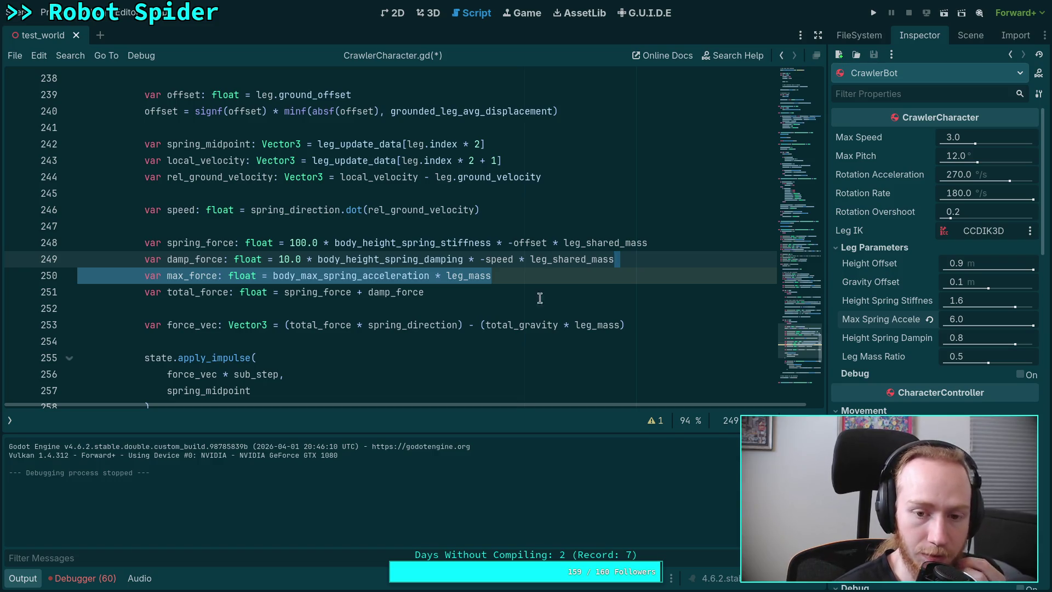
double_click(536, 265)
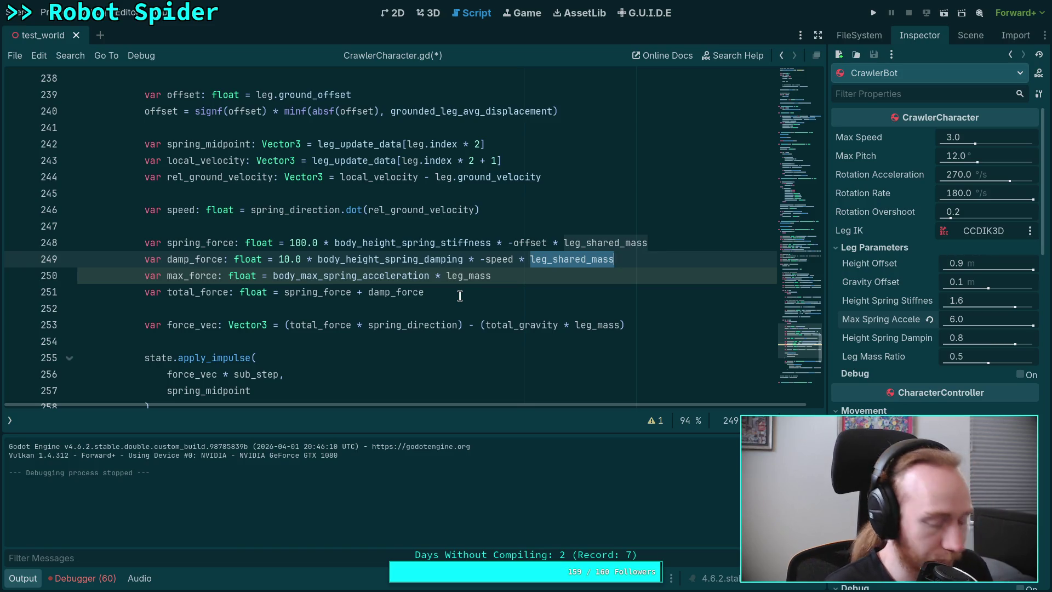
double_click(468, 275)
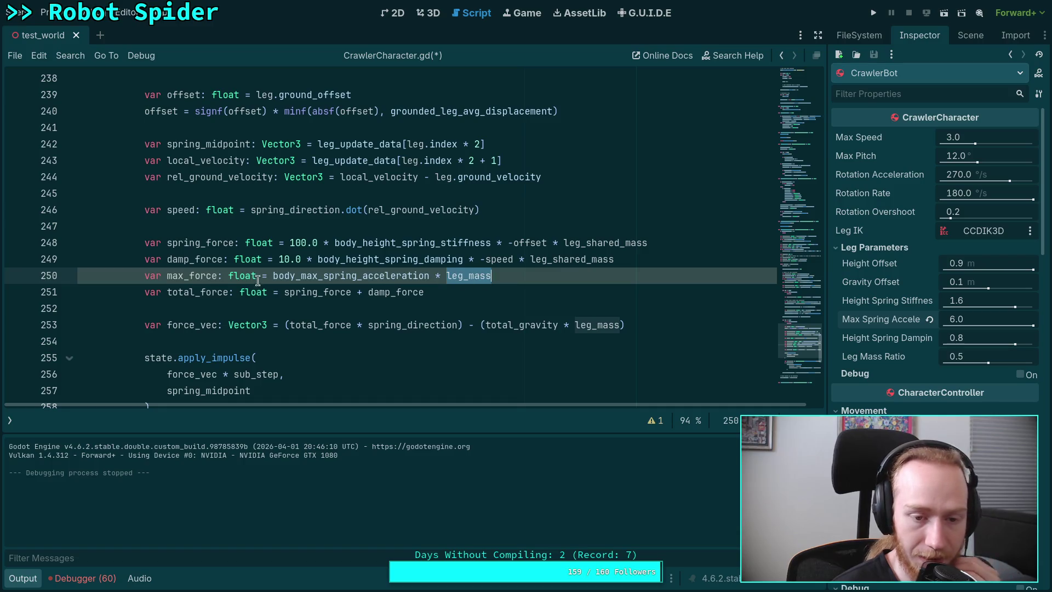
key("Right")
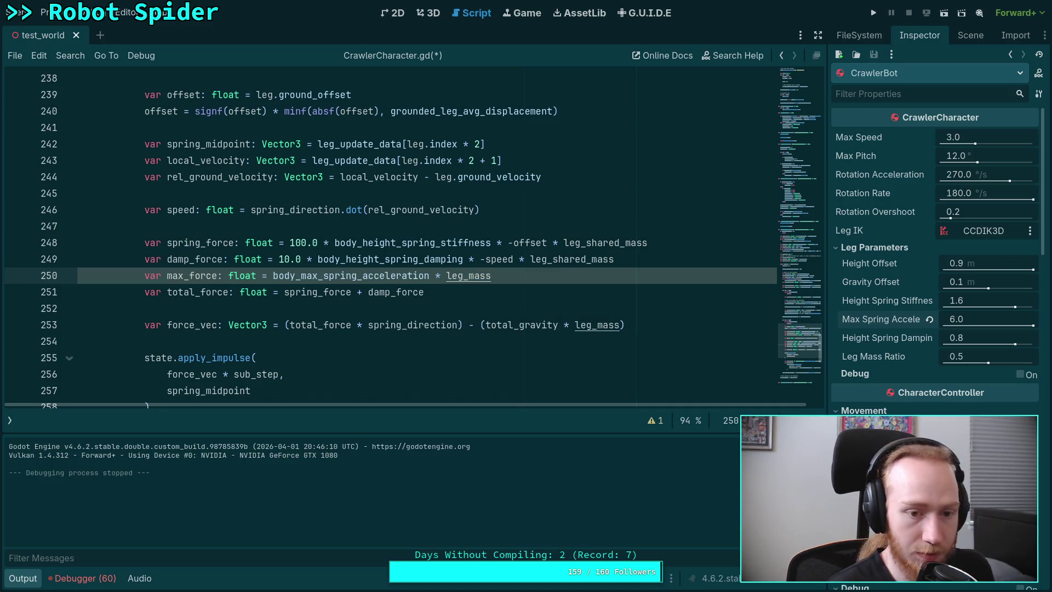
scroll(350, 263, "up", 15)
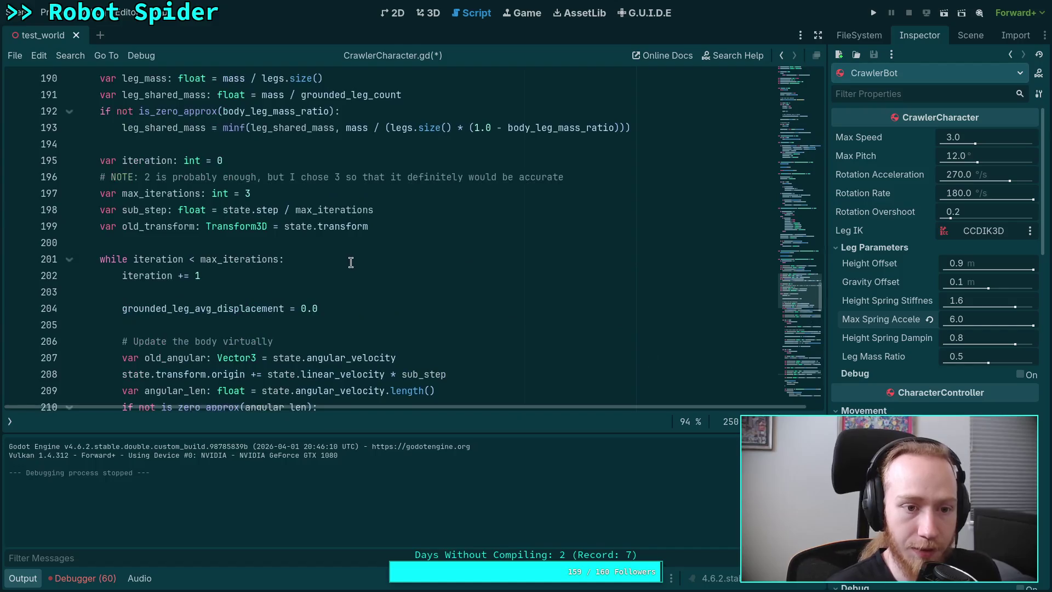
Paste the max_force line, unindented, above the iteration counter before the loop.
scroll(350, 263, "up", 2)
left_click(441, 323)
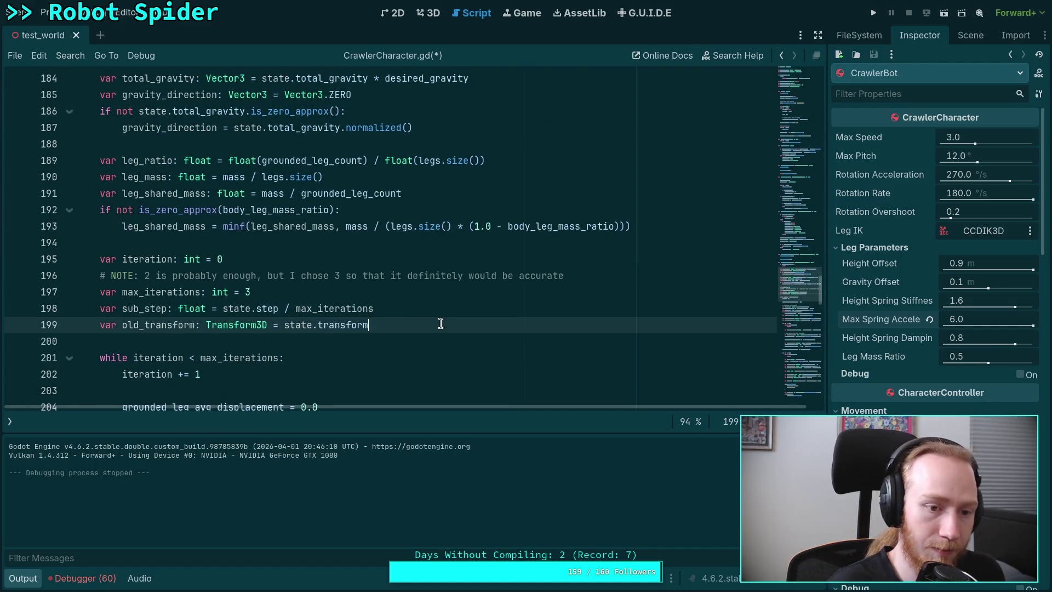
key("Up")
key("Up")
key("Up")
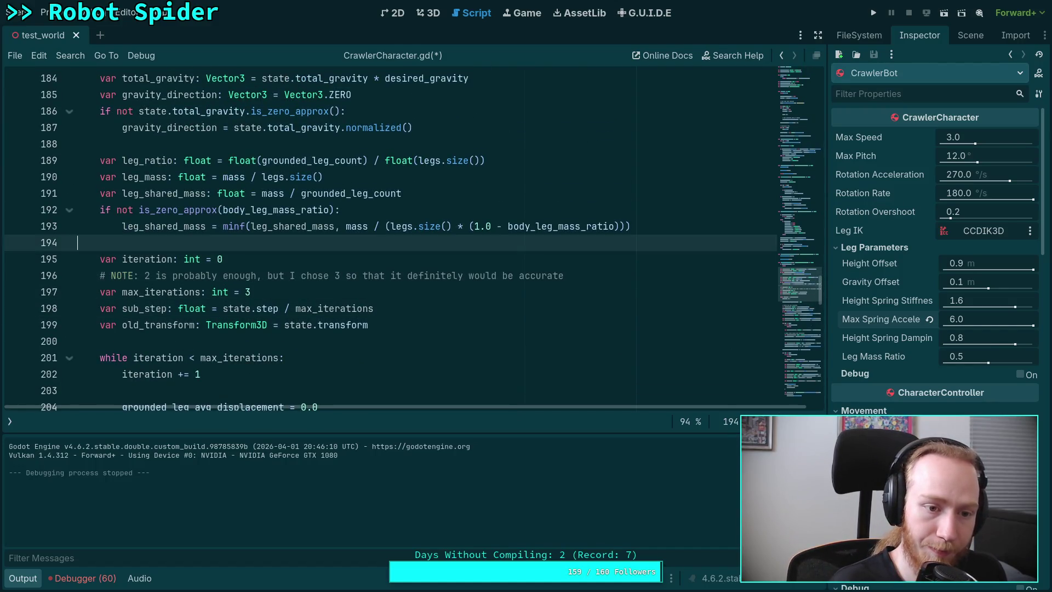
key("Return")
key("Return")
key("Up")
key("ctrl+v")
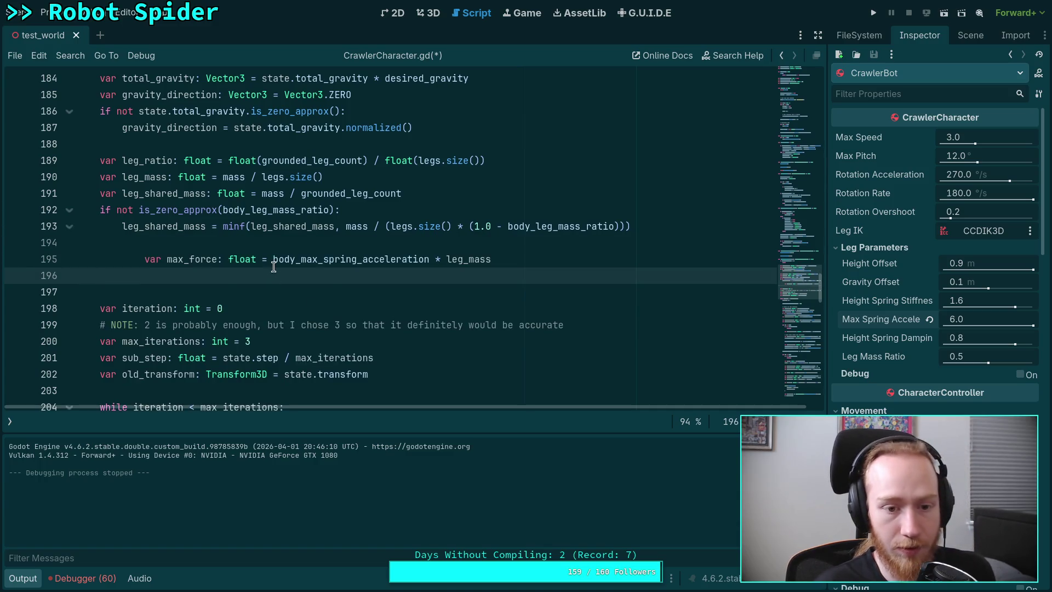
key("Up")
key("shift+Tab")
key("shift+Tab")
key("shift+Tab")
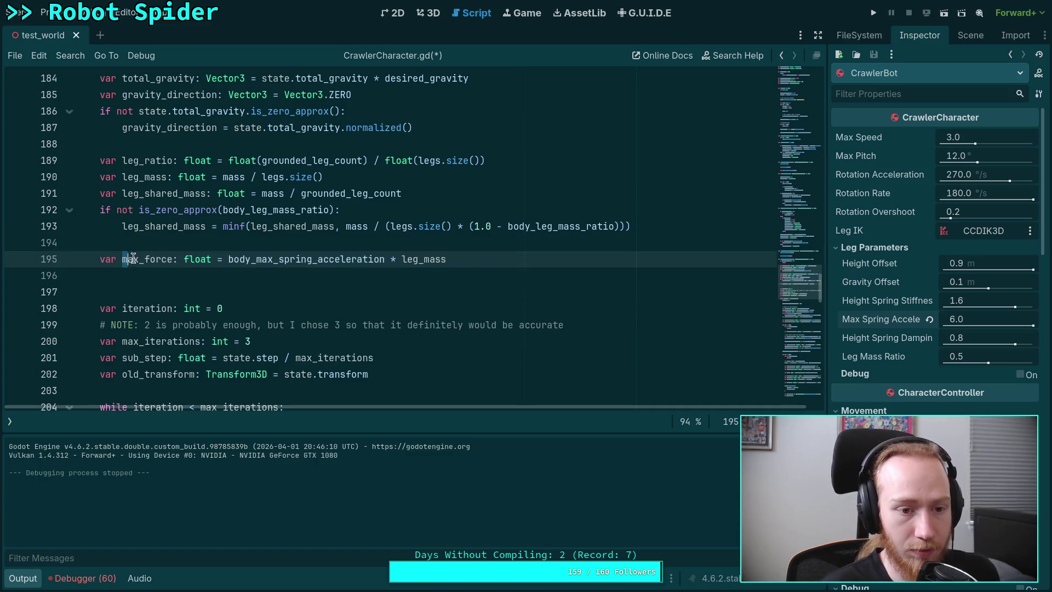
Rename it max_spring_force and add max_damp_force using body_max_damp_acceleration.
left_click(146, 259)
type("spring_")
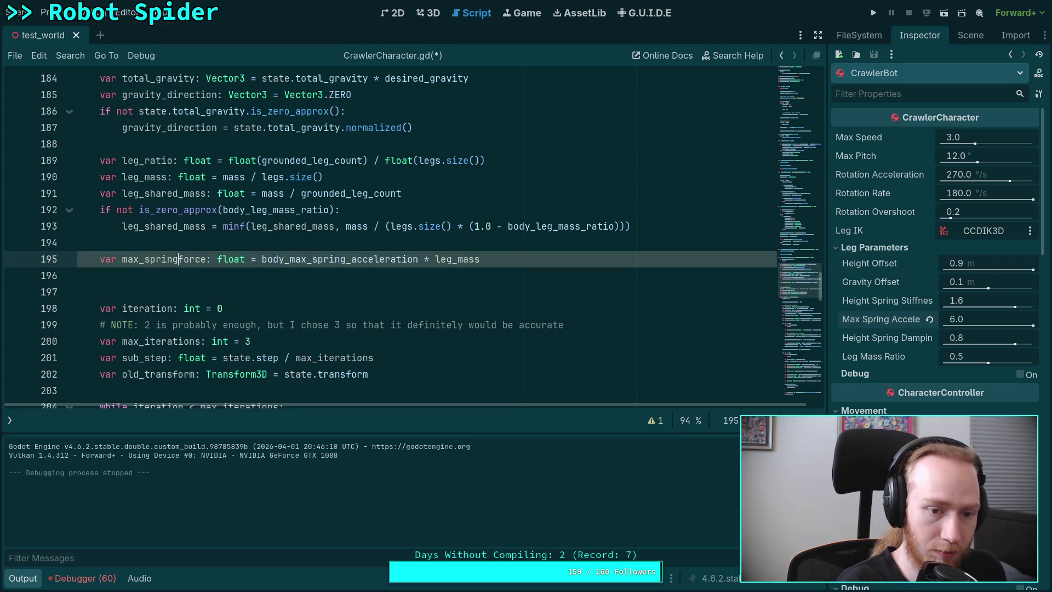
left_click(100, 275)
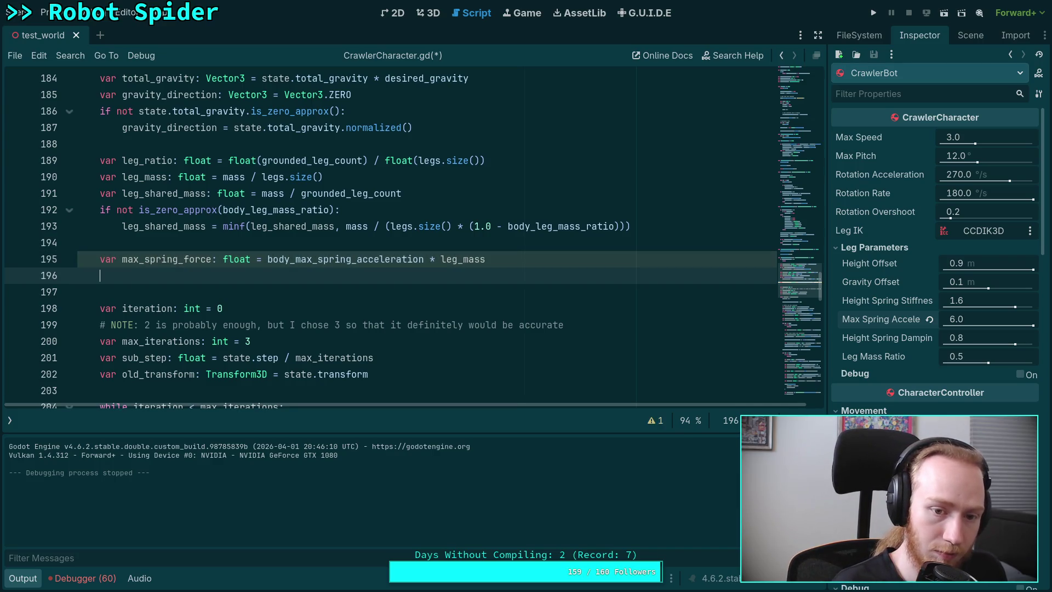
type("var max_damp_force:")
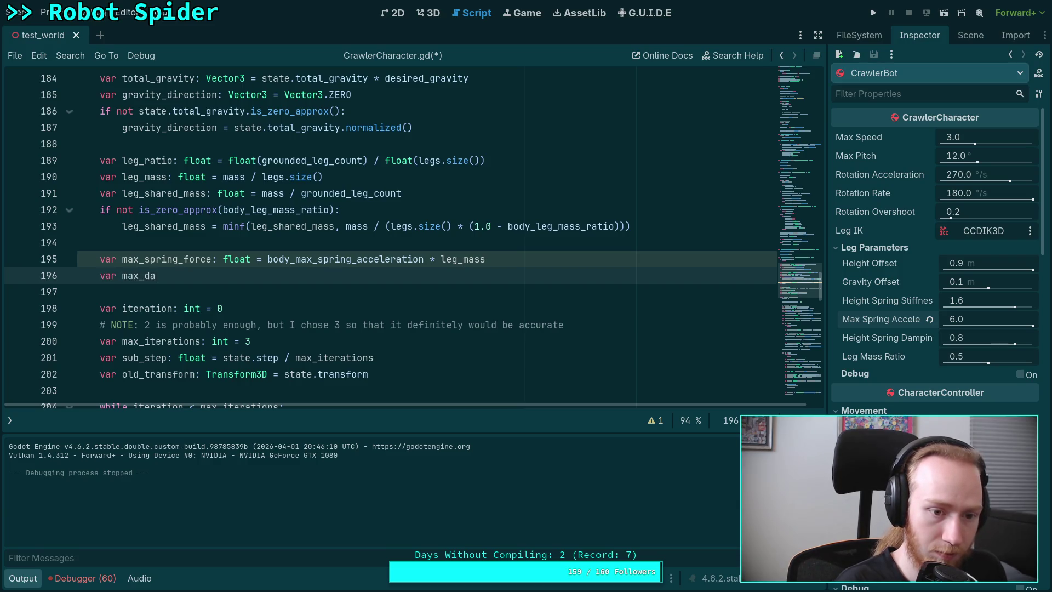
type(" float = ")
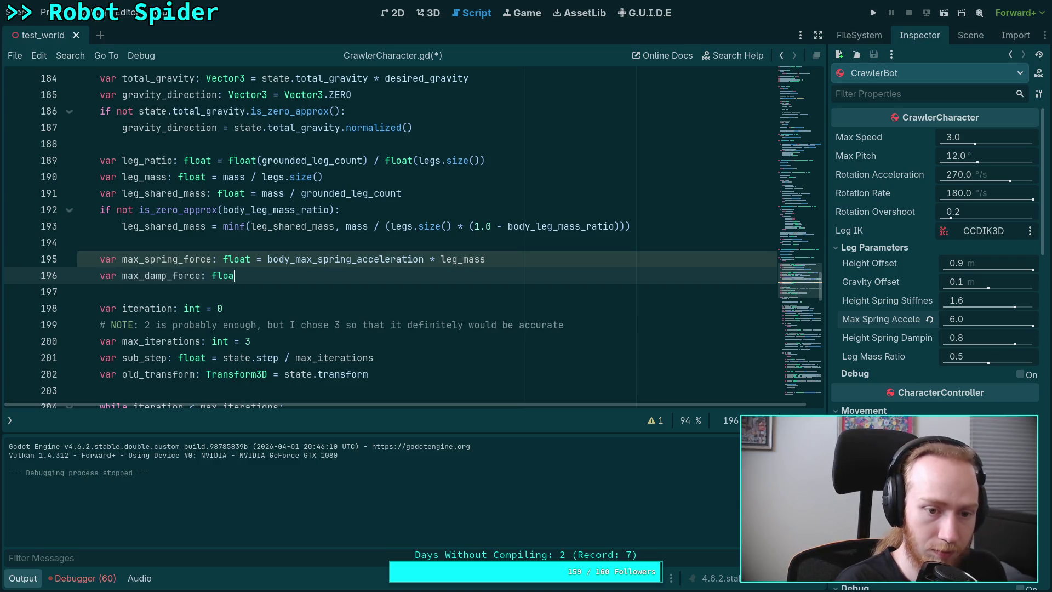
type("body_max")
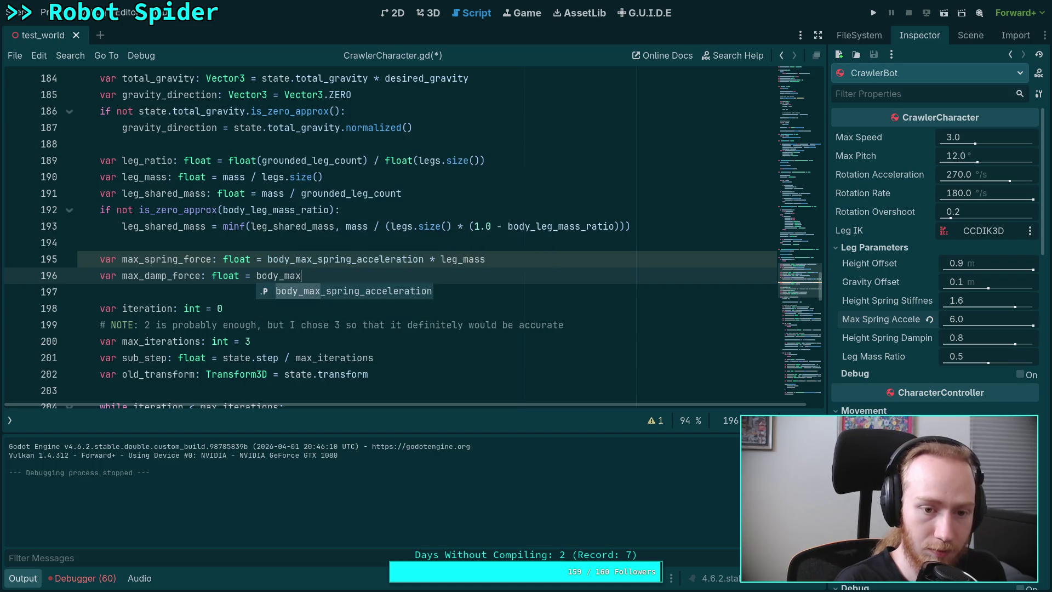
type("_damp_acceleration * leg_mass")
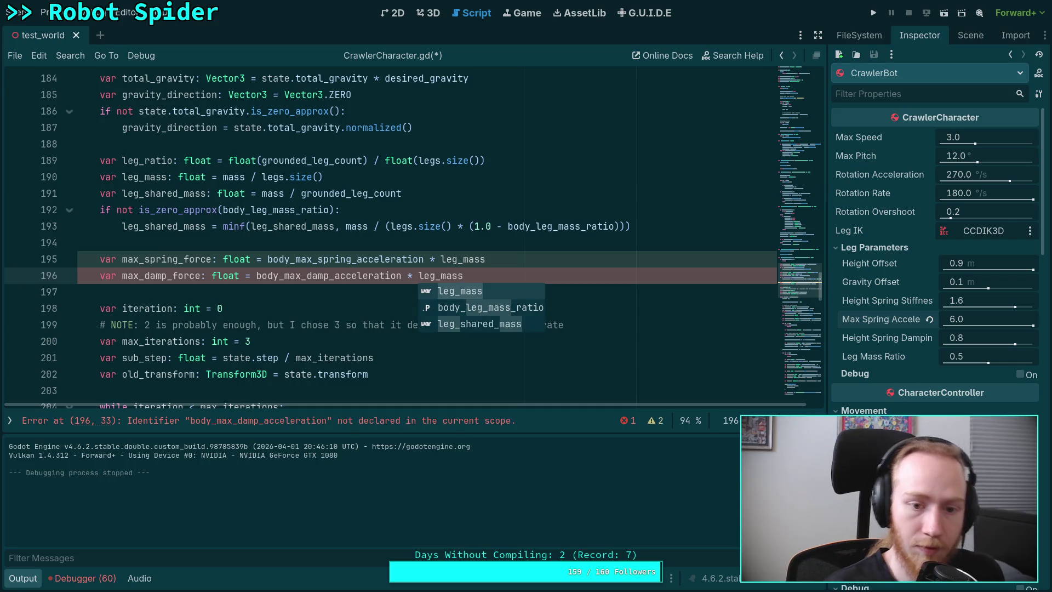
Scroll up to the exports and select the body_max_spring_acceleration export block.
double_click(302, 278)
mouse_move(789, 94)
left_mouse_down()
mouse_move(799, 132)
mouse_move(816, 87)
mouse_move(764, 152)
left_mouse_up()
scroll(369, 239, "up", 2)
mouse_move(372, 206)
left_mouse_down()
mouse_move(118, 191)
mouse_move(372, 207)
mouse_move(42, 174)
left_mouse_up()
right_click(175, 184)
Duplicate the spring acceleration export below spring damping as body_max_damp_acceleration, saying damping in its comment.
left_click(204, 248)
left_click(350, 289)
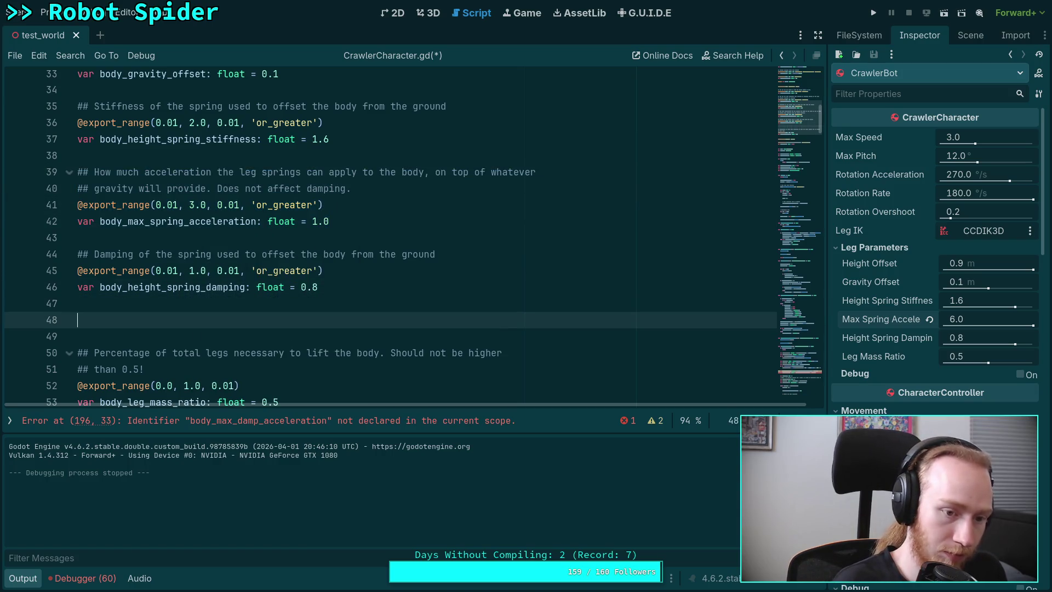
key("ctrl+v")
scroll(197, 327, "down", 1)
left_click_drag(151, 320, 183, 320)
type("damp")
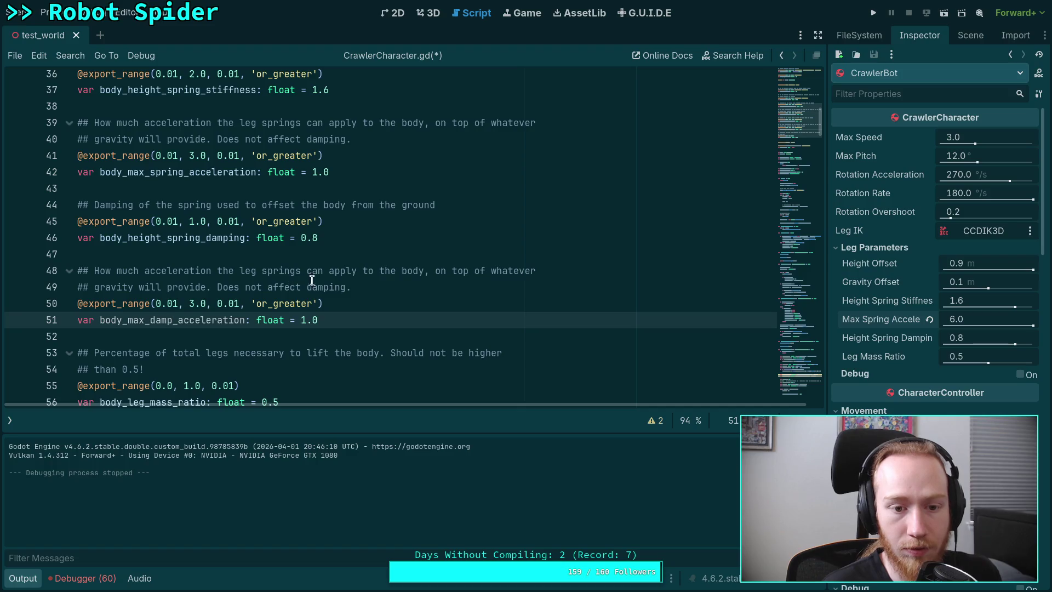
left_click(144, 272)
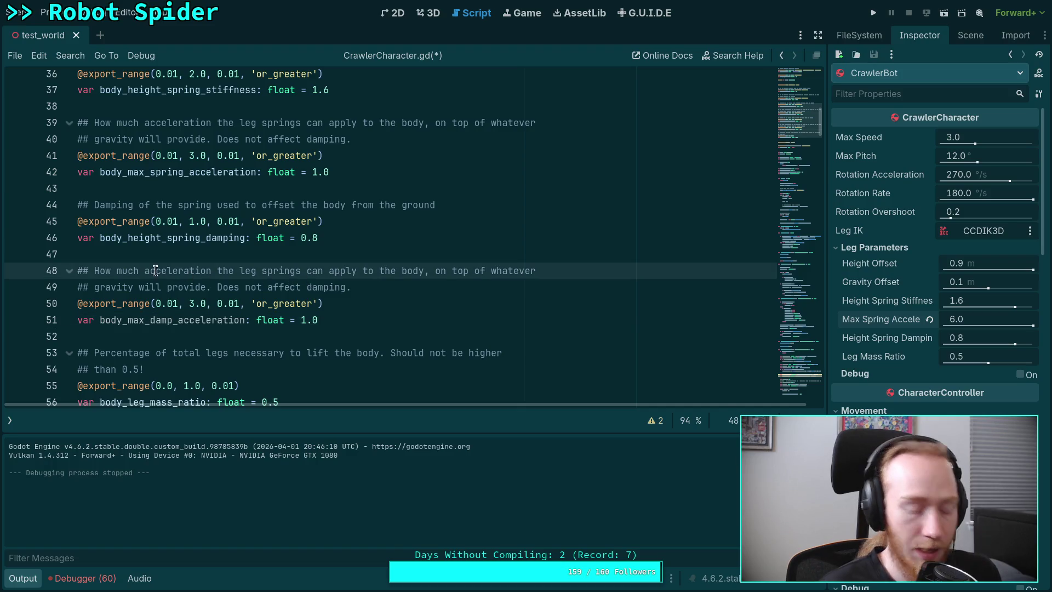
type("damping")
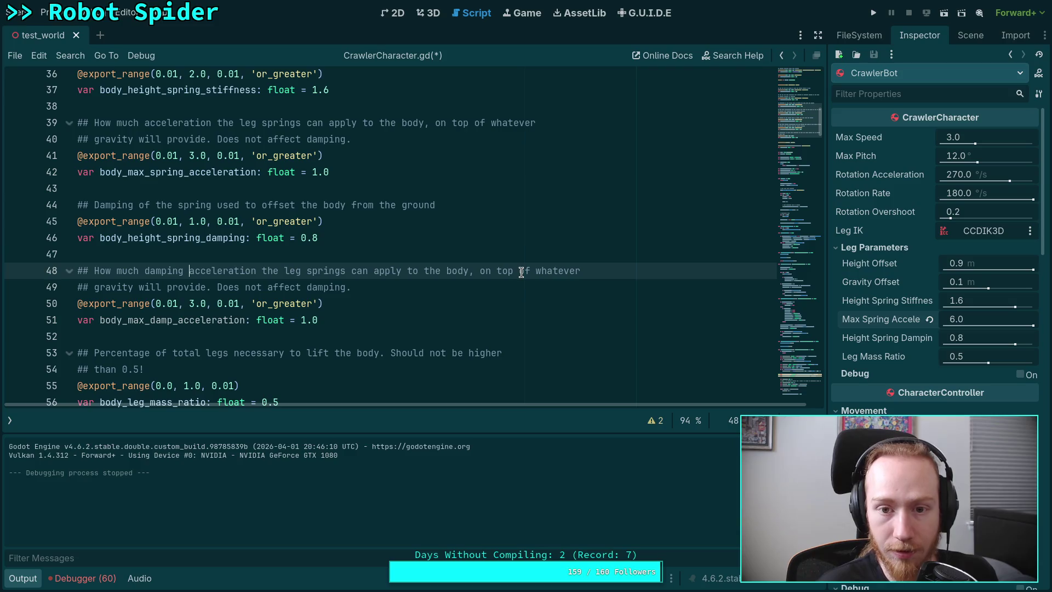
Remove the gravity clause from the spring acceleration comment and wrap it onto two ## lines.
left_click_drag(217, 140, 427, 123)
left_click(214, 140)
left_click_drag(205, 143, 425, 123)
key("BackSpace")
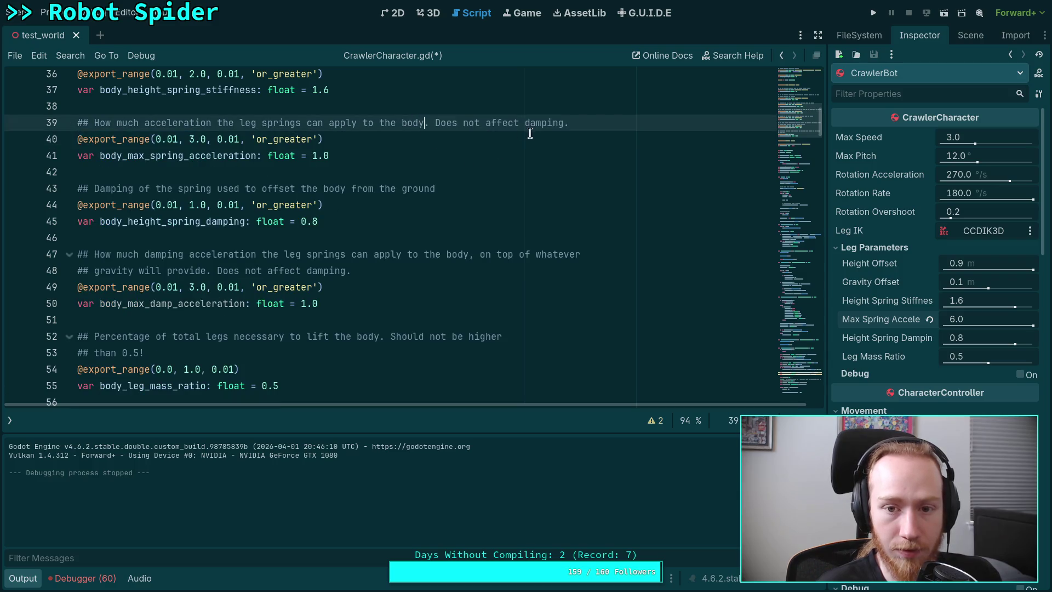
left_click(526, 122)
key("Return")
type("##")
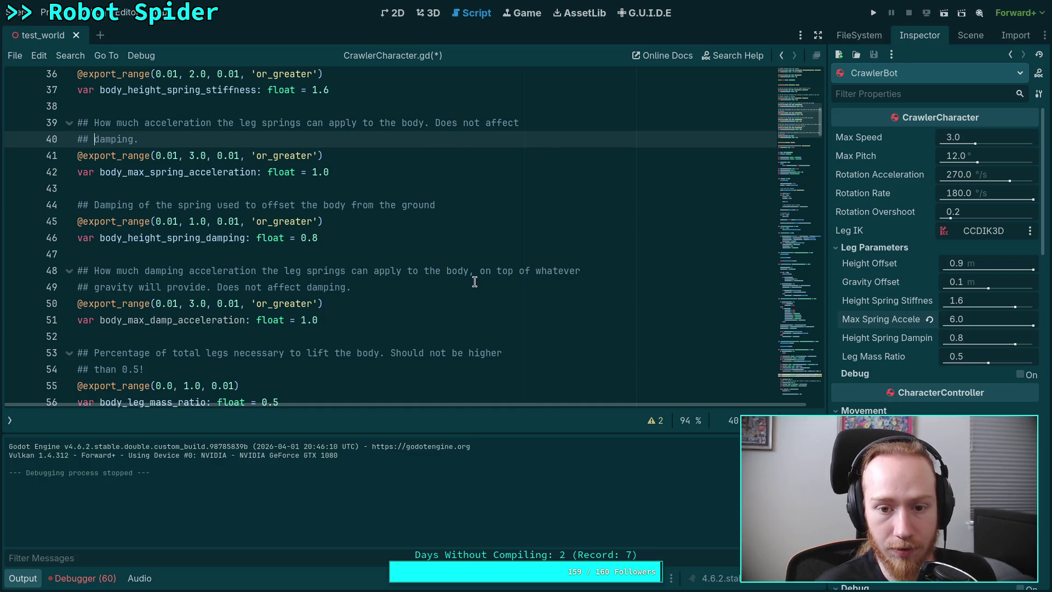
Remove the gravity clause from the damping comment and wrap it onto two ## lines.
left_click_drag(470, 270, 207, 287)
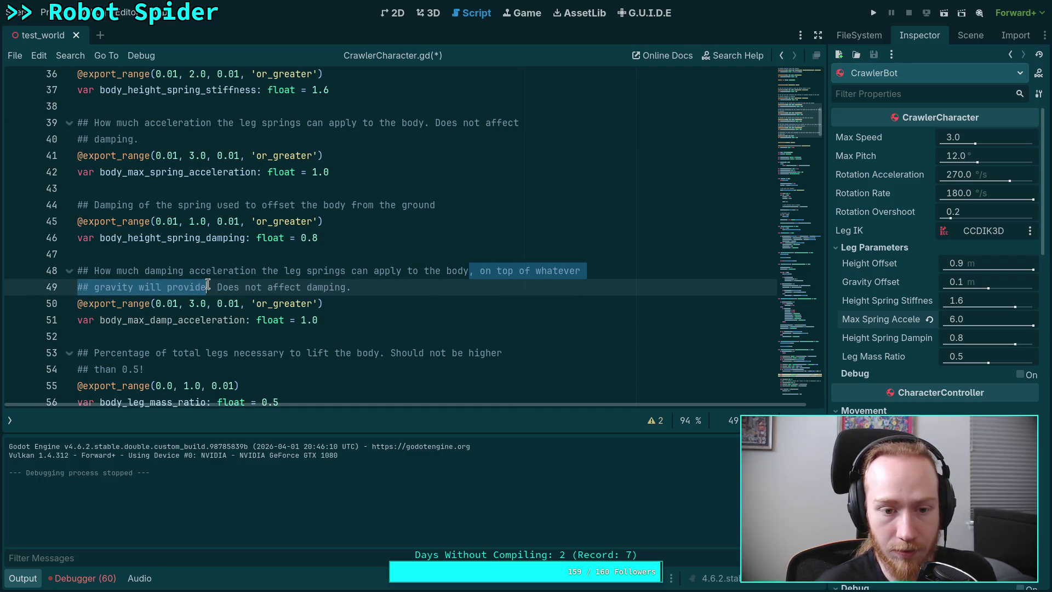
key("BackSpace")
left_click(530, 271)
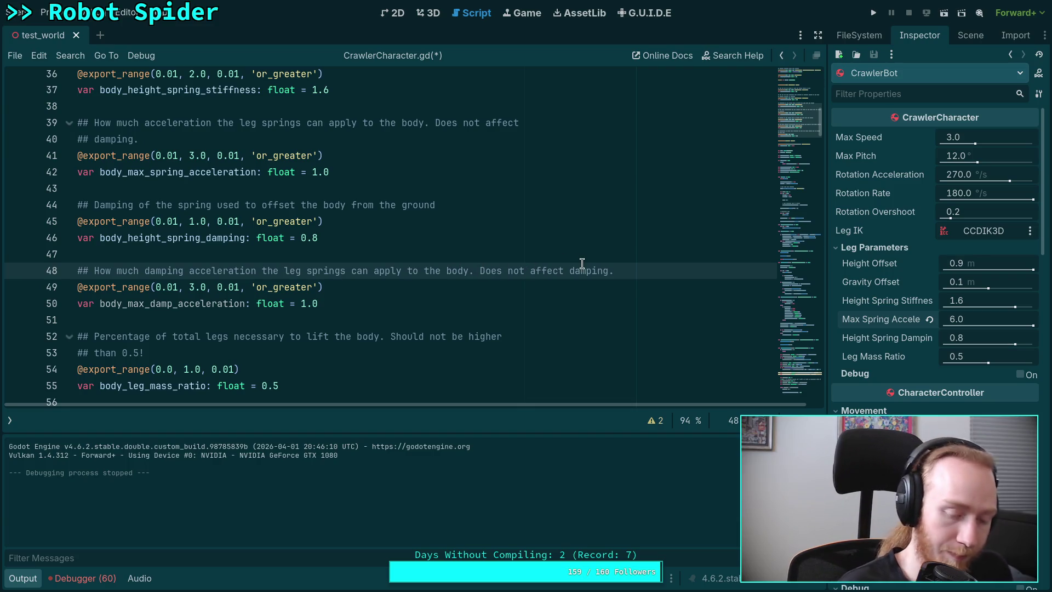
key("Return")
type("##")
key("Delete")
key("Delete")
key("Delete")
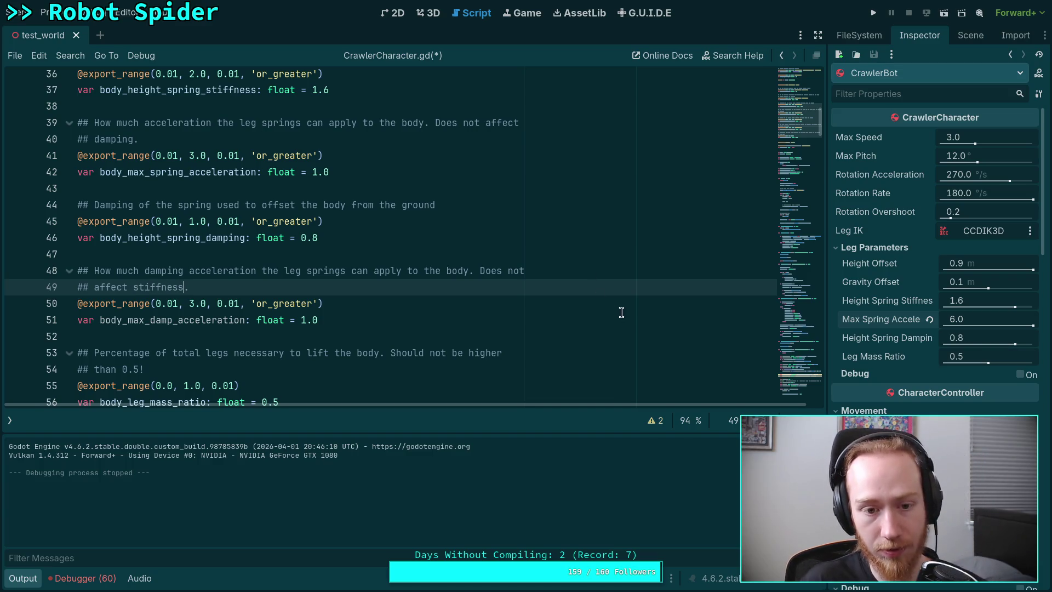
left_click(504, 335)
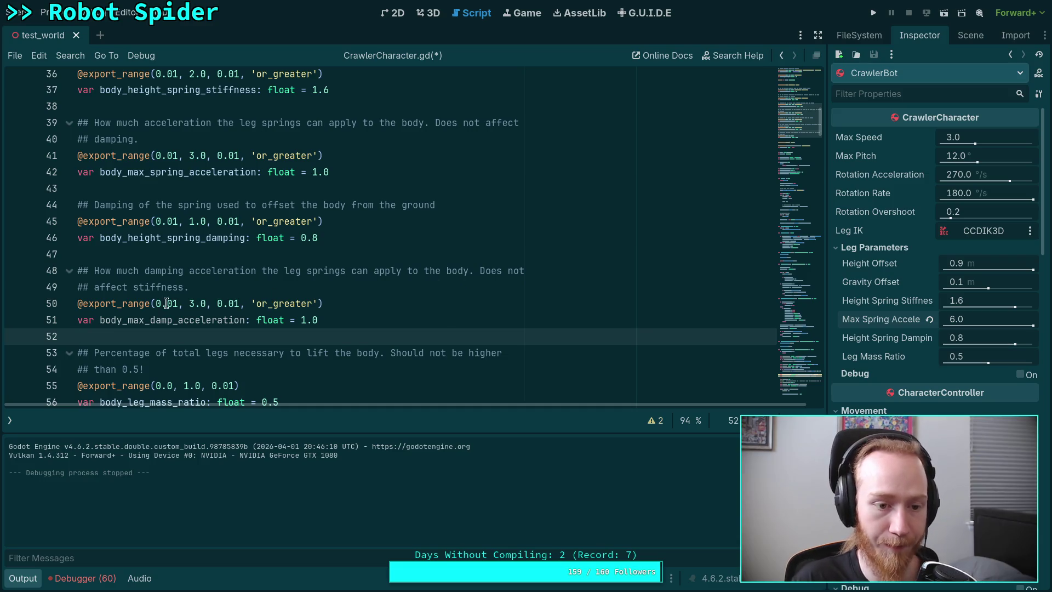
left_click(190, 303)
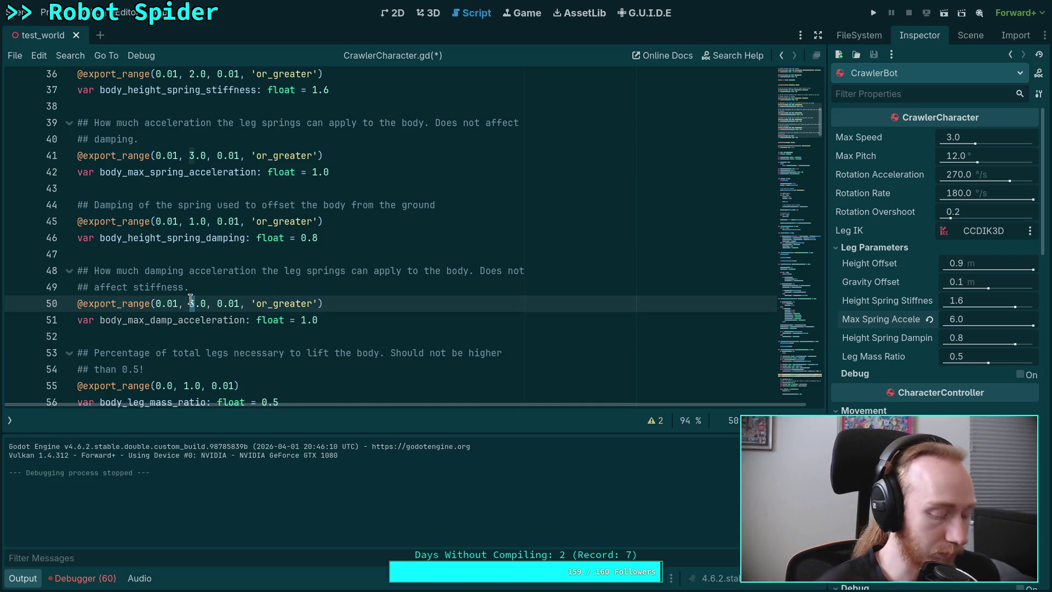